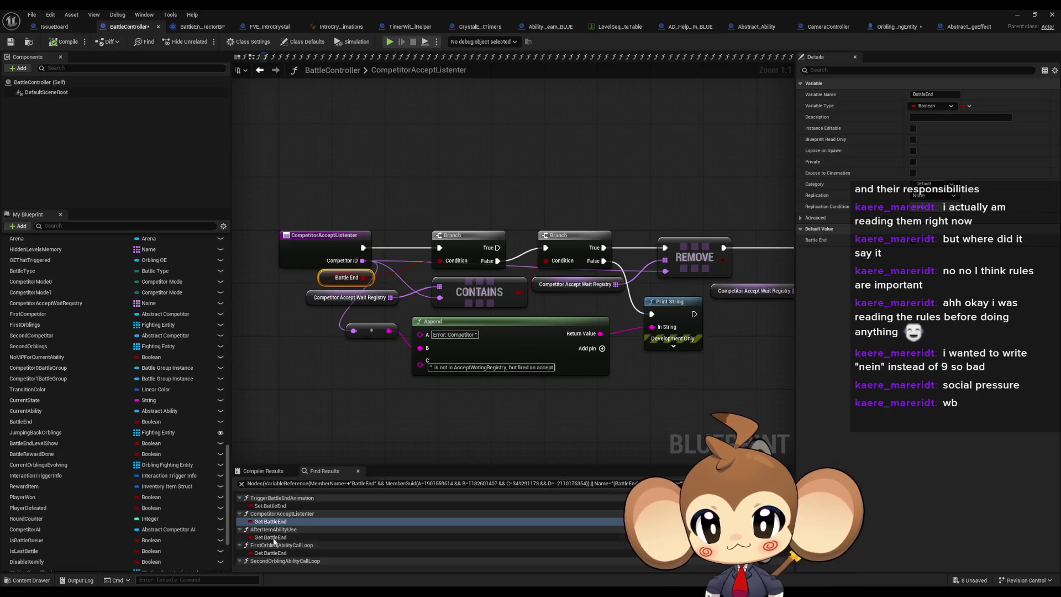
Step: Inspect the Trigger End Fade node and its TriggerEndFade function graph, then return to AfterItemAbilityUse
left_click(519, 244)
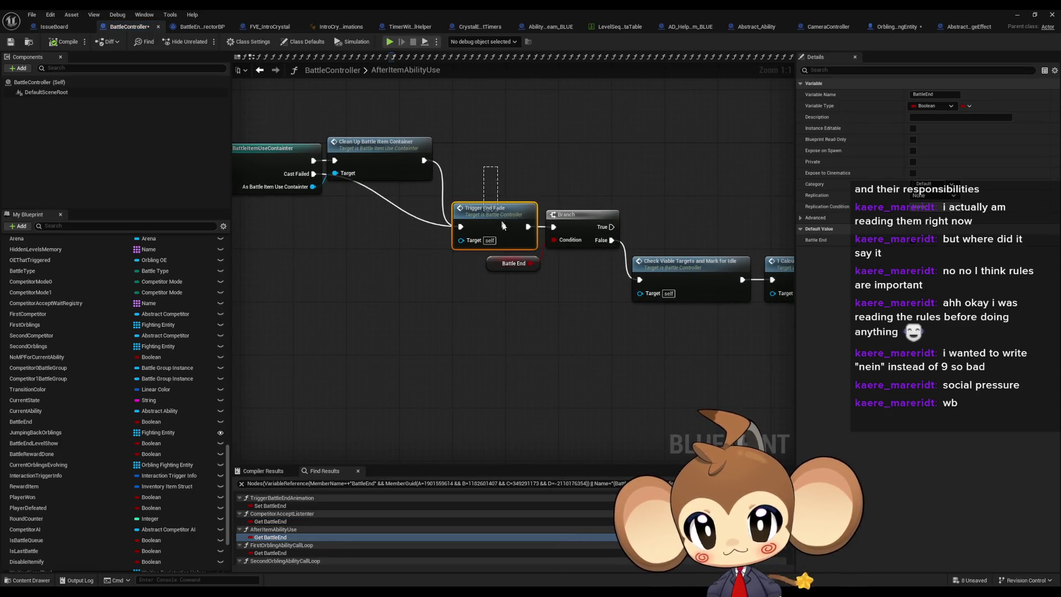
scroll(161, 400, "up", 3)
scroll(162, 397, "up", 5)
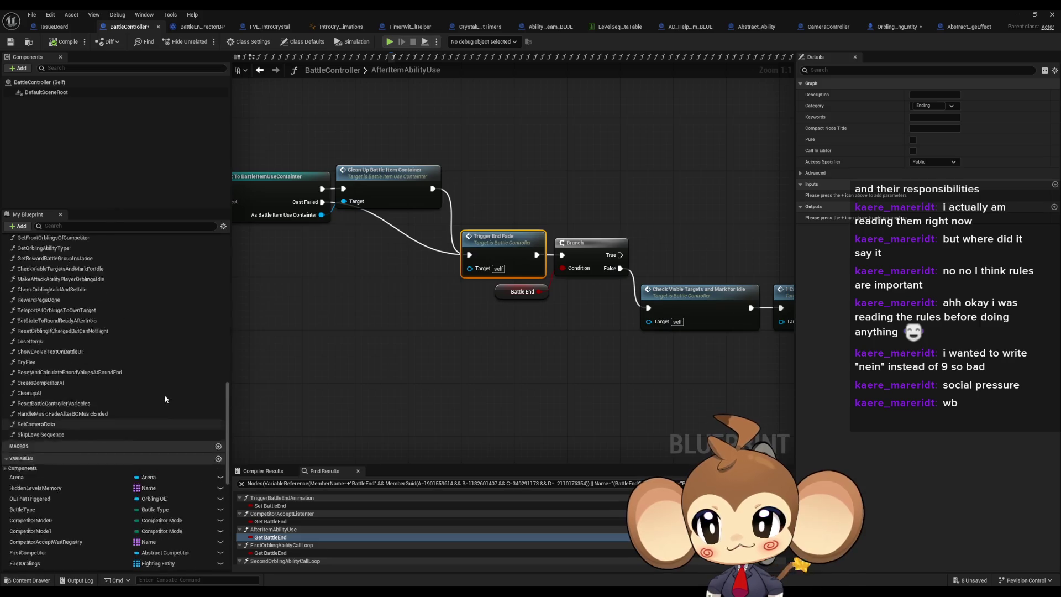
scroll(164, 398, "up", 5)
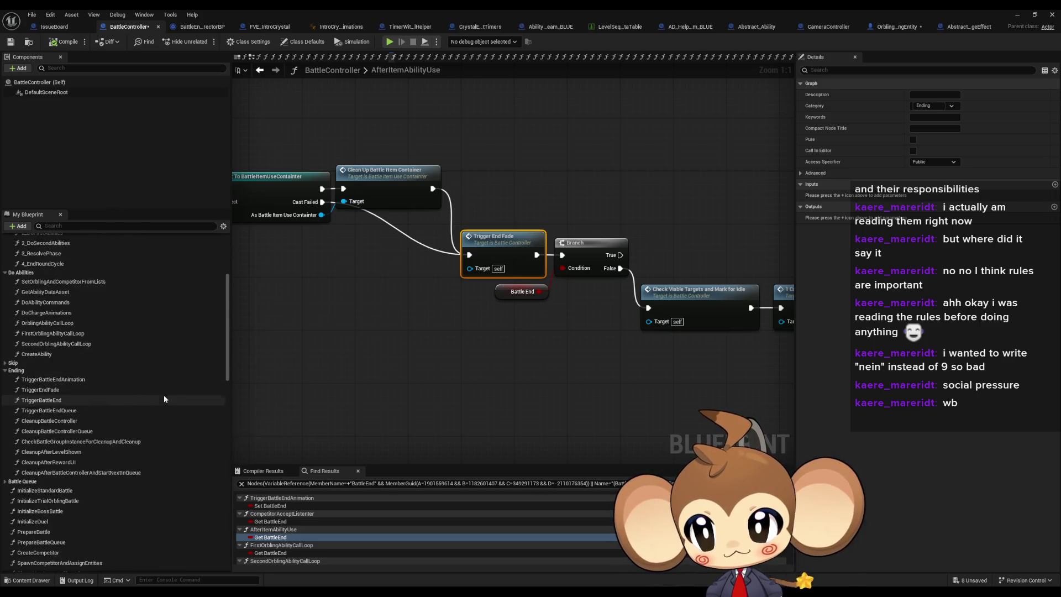
scroll(69, 359, "down", 2)
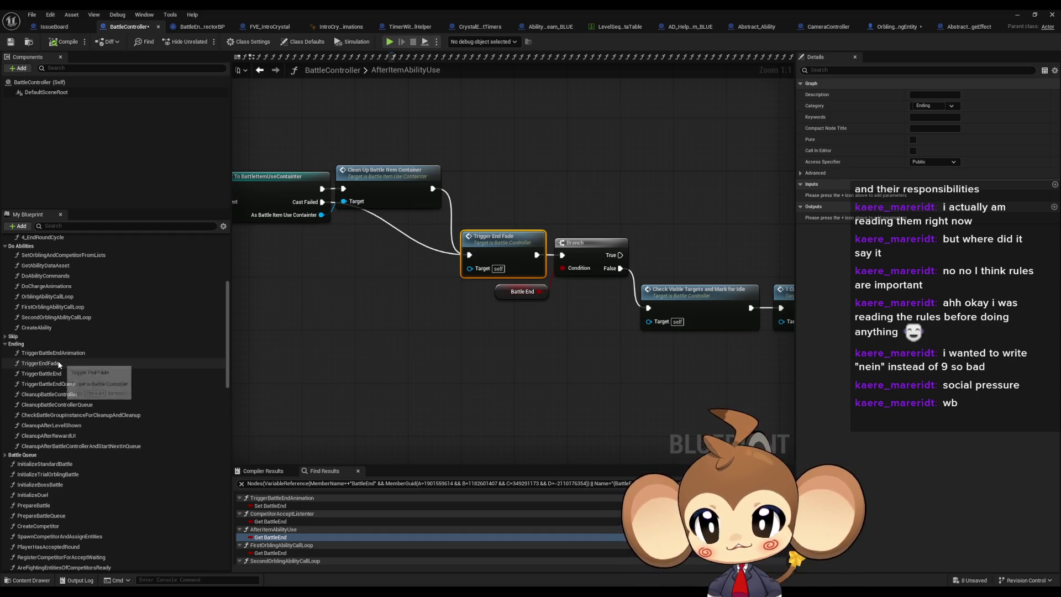
double_click(58, 363)
left_click_drag(375, 301, 33, 171)
mouse_move(232, 243)
left_mouse_down()
mouse_move(282, 267)
mouse_move(570, 301)
left_mouse_up()
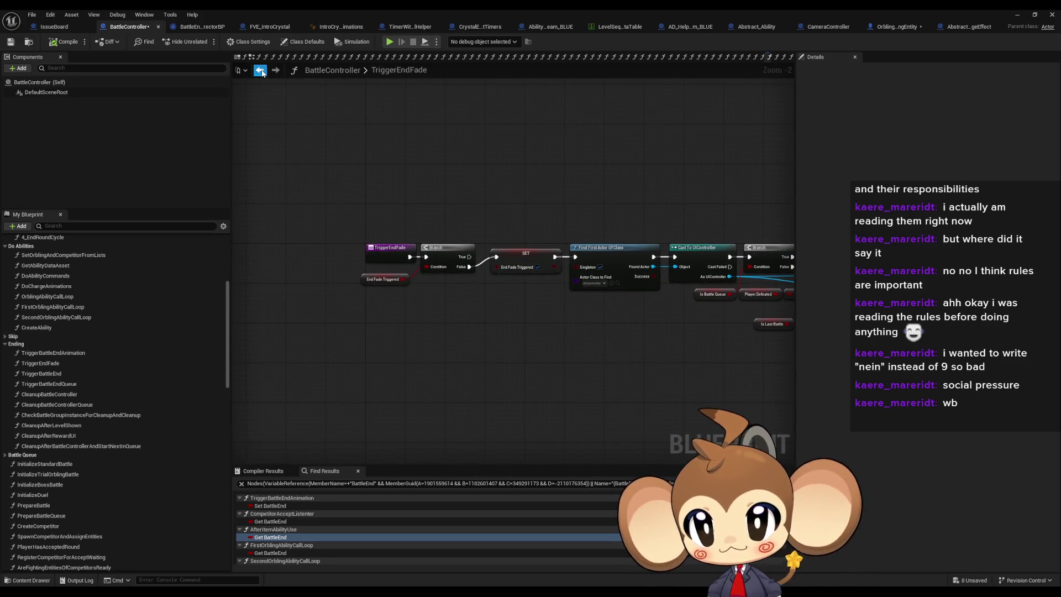
left_click(260, 70)
Step: Add a Trigger Battle End Animation call wired from Cast Failed into the Branch, and open its graph
left_click(53, 353)
mouse_move(533, 304)
left_mouse_down()
mouse_move(470, 312)
mouse_move(322, 201)
left_mouse_up()
left_click_drag(473, 324, 476, 334)
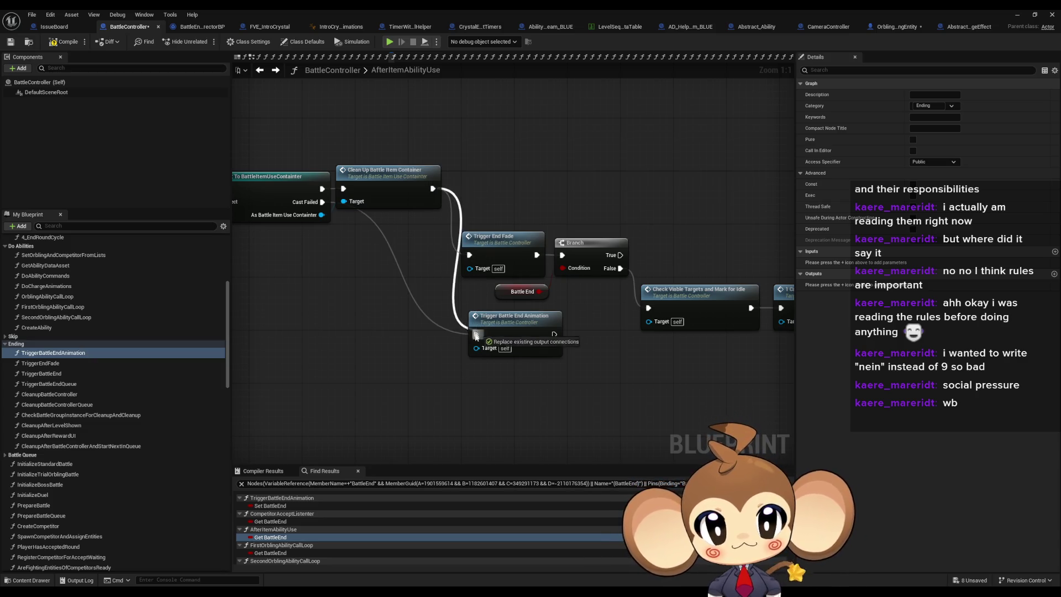
left_click_drag(555, 334, 562, 255)
left_click_drag(513, 318, 499, 316)
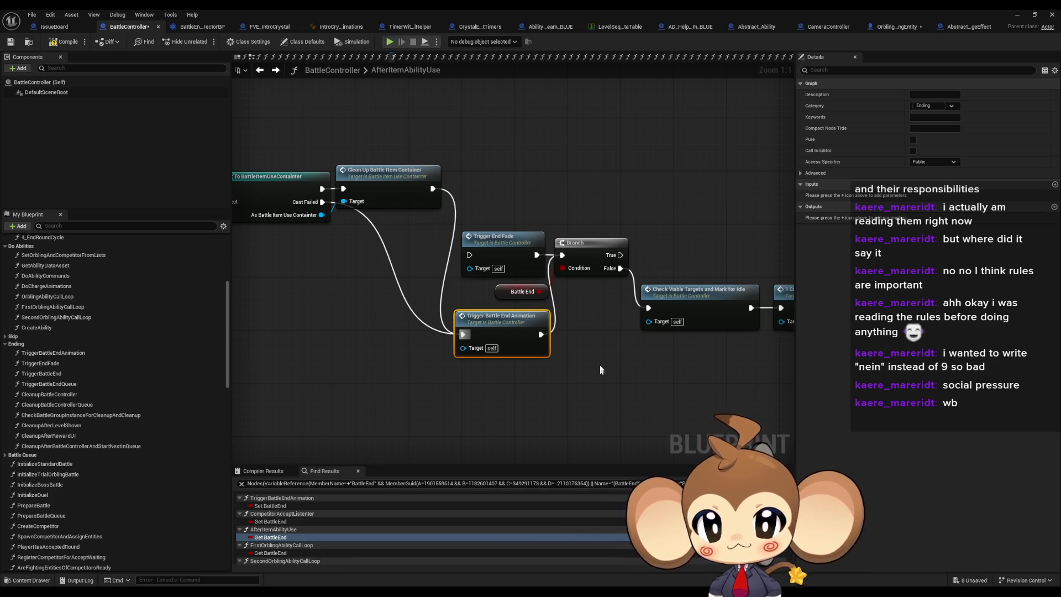
double_click(508, 330)
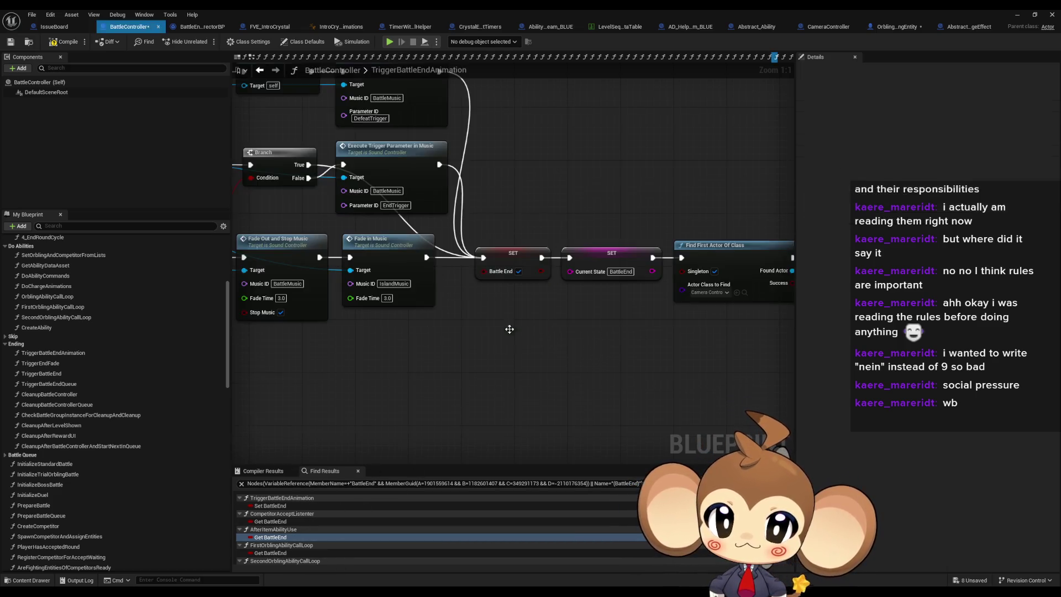
Step: Review the TriggerBattleEndAnimation graph, save BattleController, and jump back to AfterItemAbilityUse's BattleEnd use
left_click_drag(458, 340, 726, 362)
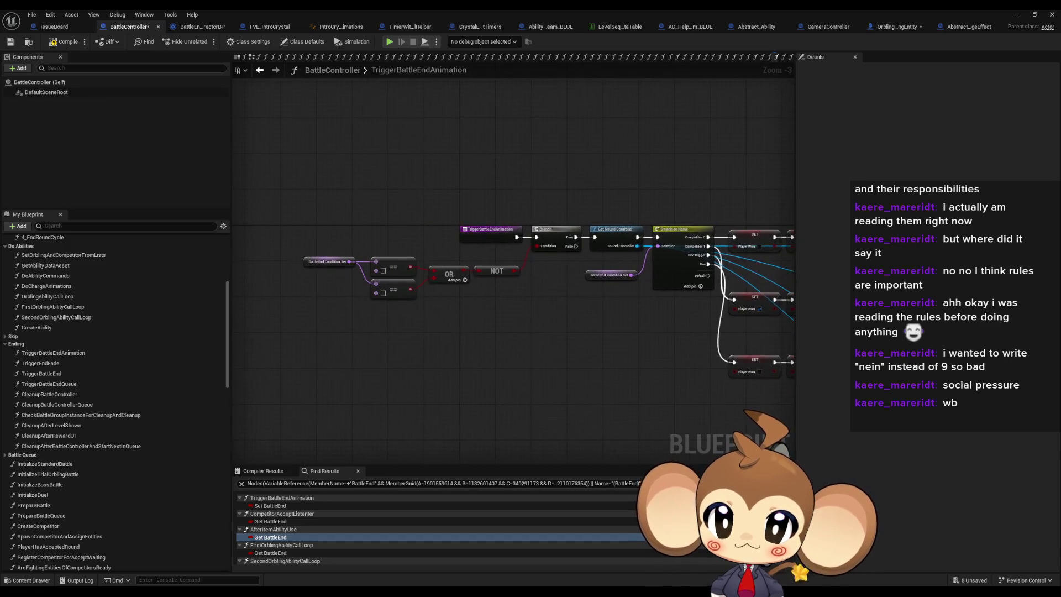
scroll(412, 326, "up", 3)
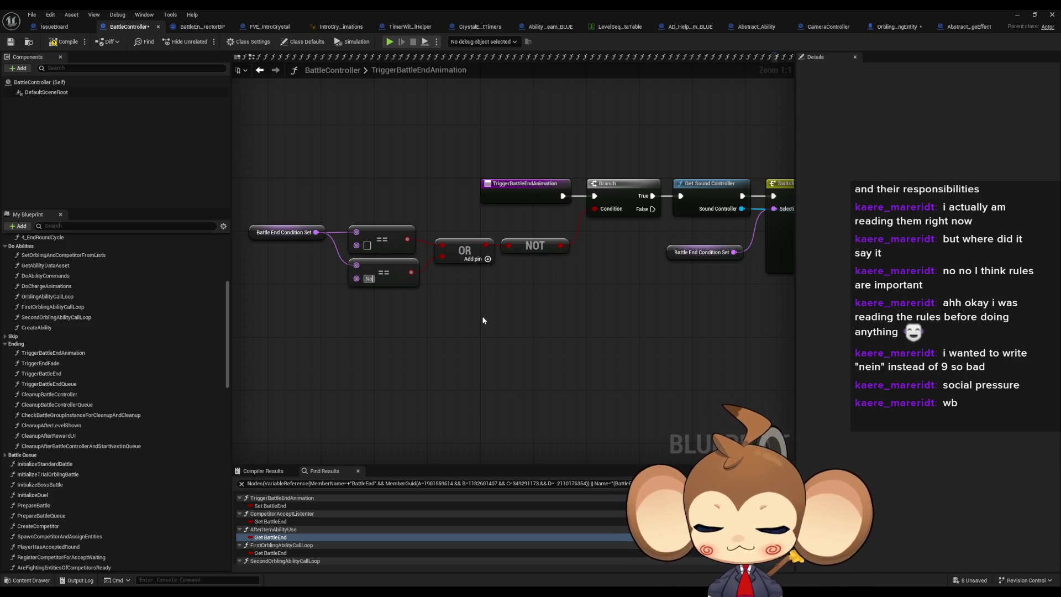
key("ctrl+s")
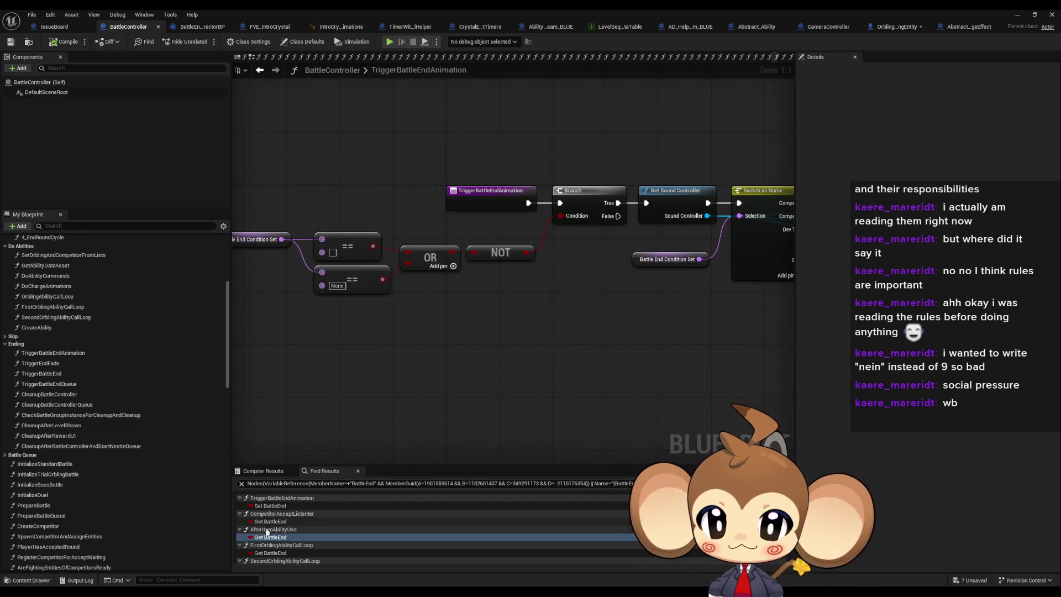
double_click(268, 537)
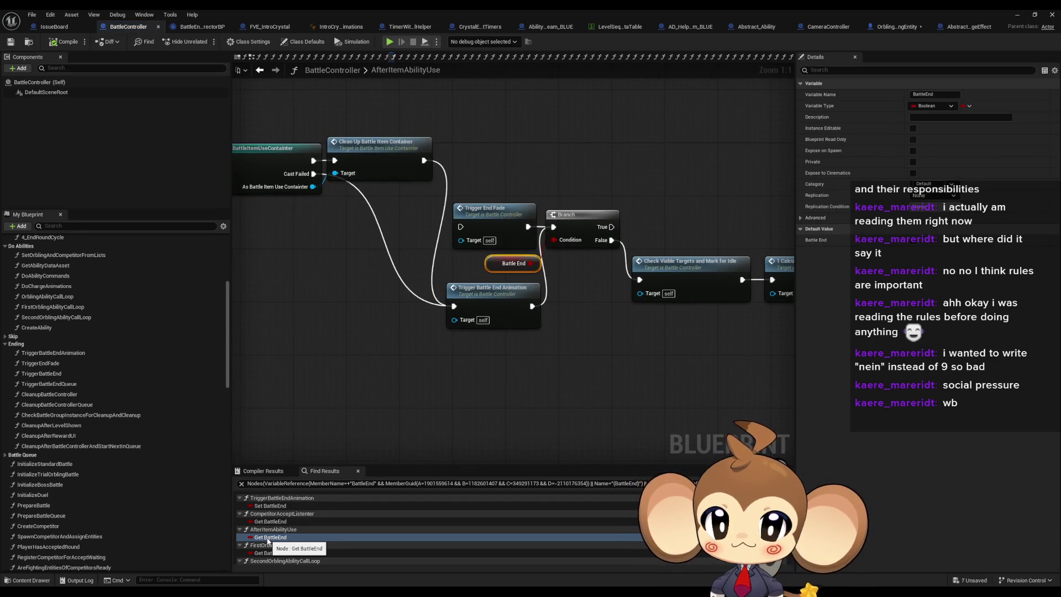
Step: Step through the BattleEnd uses in the Orbling ability loops, 3_ResolvePhase and 4_EndRoundCycle
double_click(270, 553)
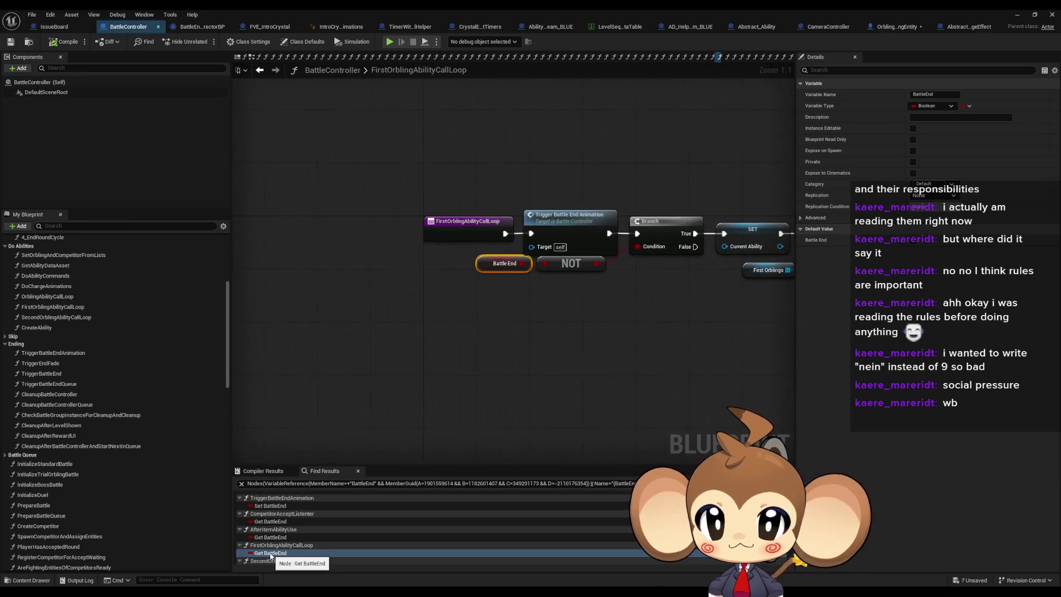
scroll(271, 555, "down", 3)
double_click(270, 530)
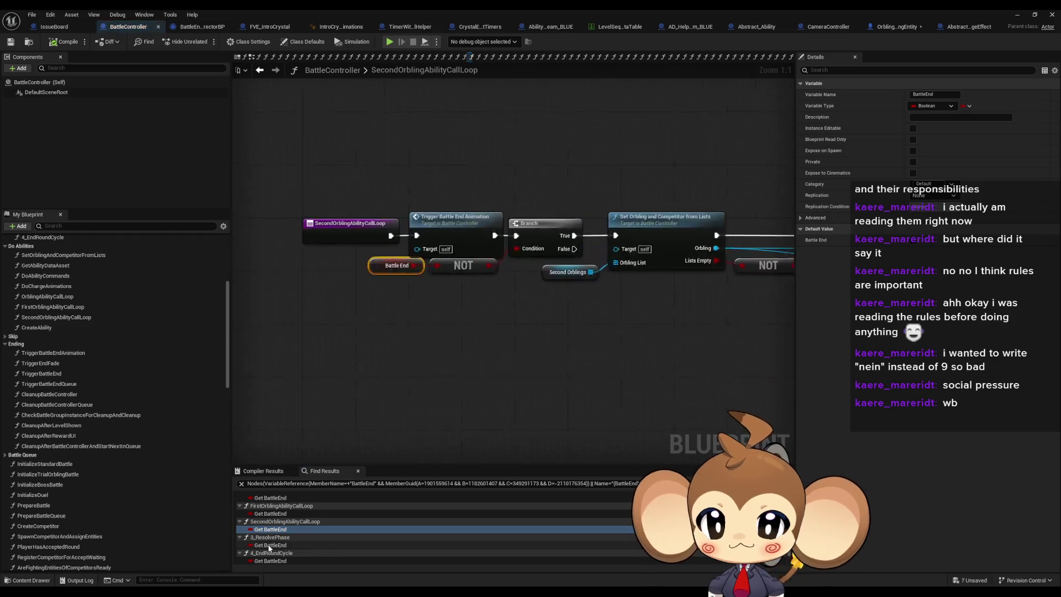
double_click(270, 545)
scroll(269, 548, "down", 1)
double_click(269, 546)
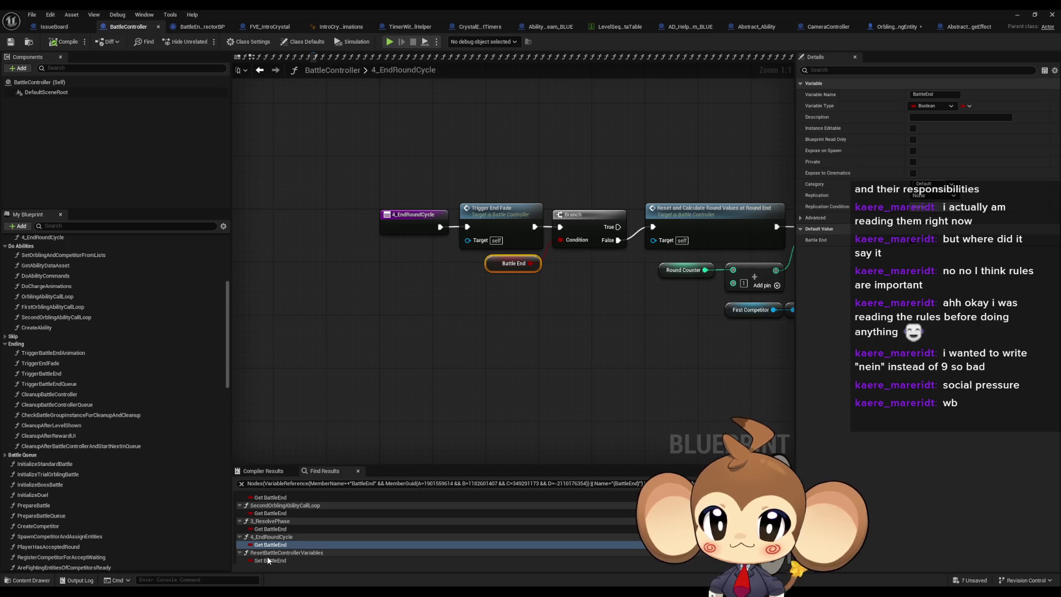
Step: Paste a Trigger Battle End Animation node into 4_EndRoundCycle and route the entry through it
left_click(497, 181)
key("ctrl+v")
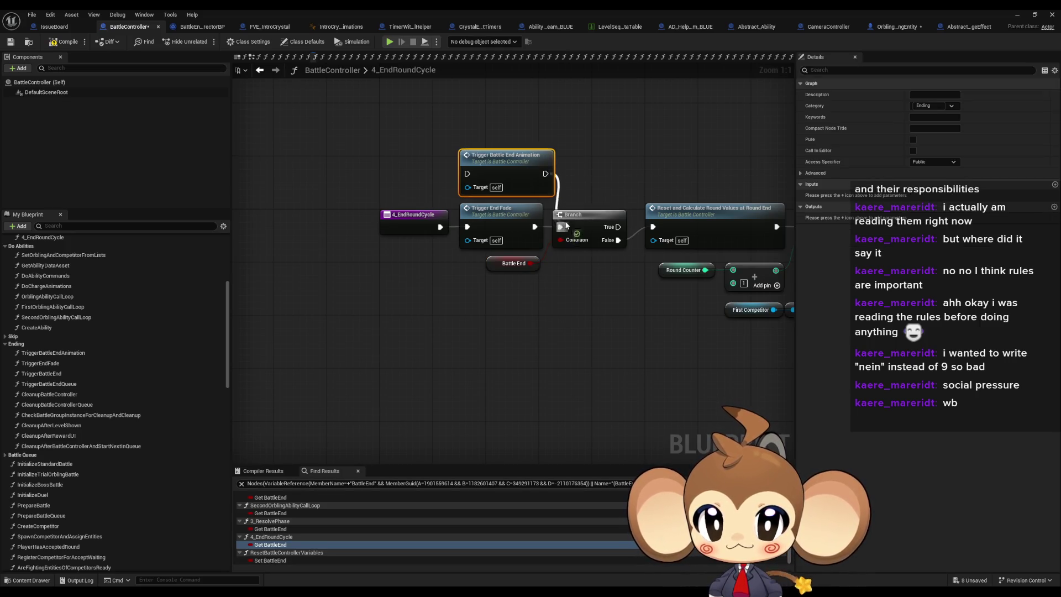
left_click_drag(439, 227, 467, 173)
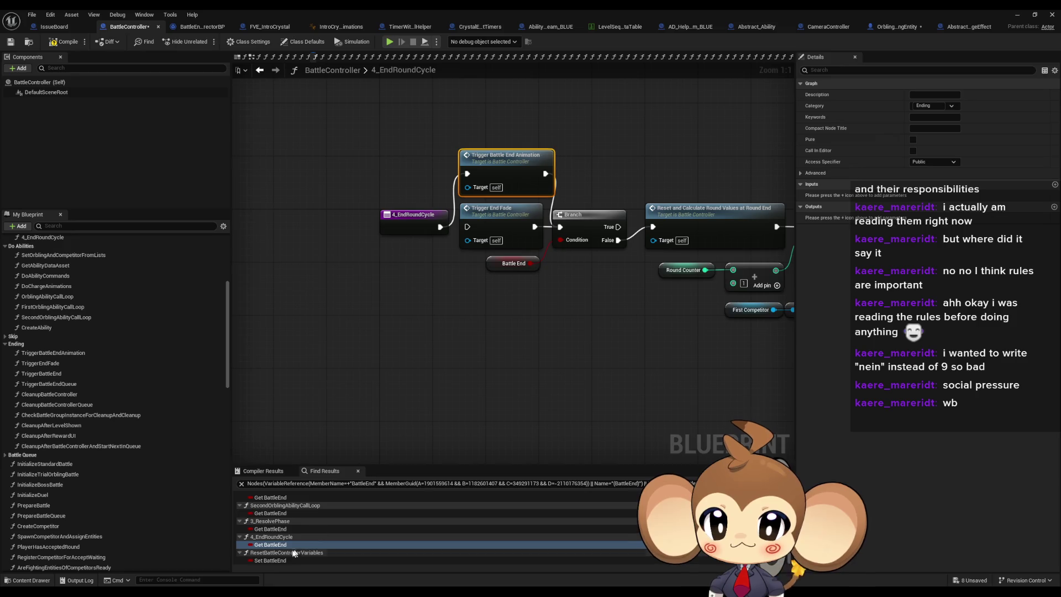
left_click(1015, 14)
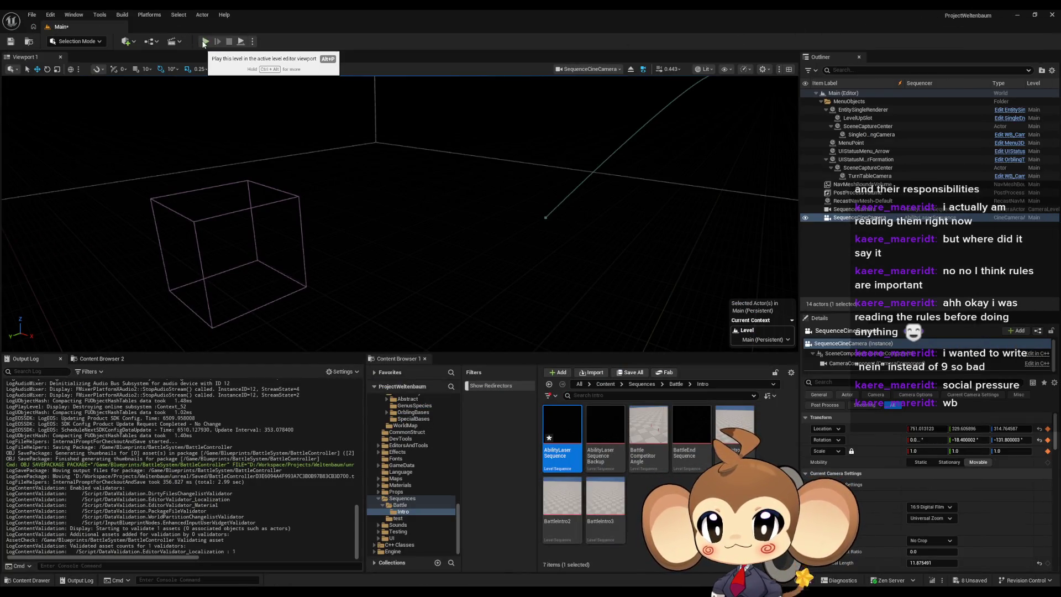
Step: Start a play-test, clear the Output Log, and restart play from the beginning
key("alt+p")
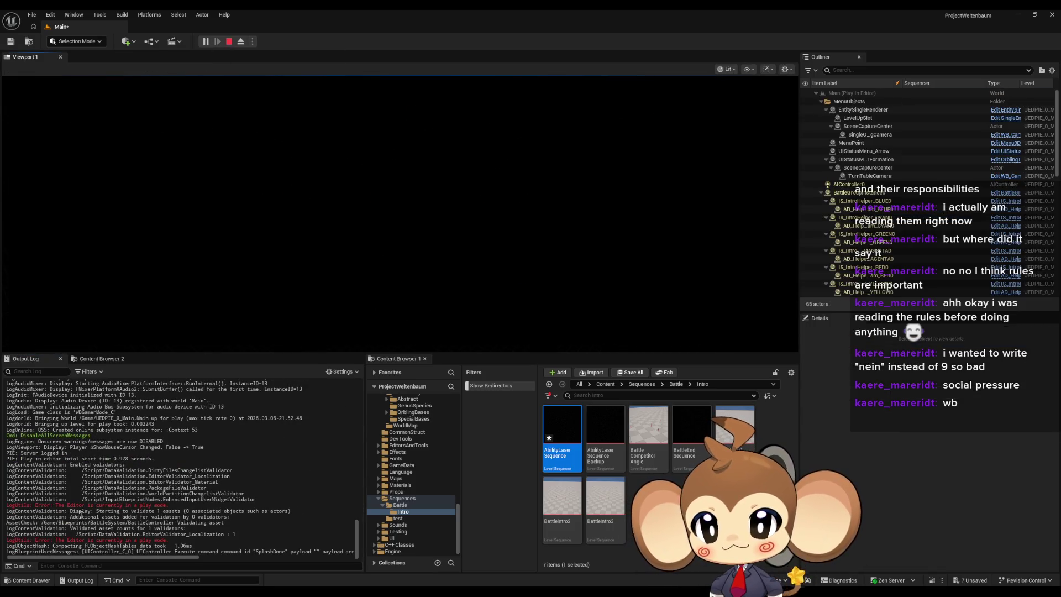
right_click(215, 401)
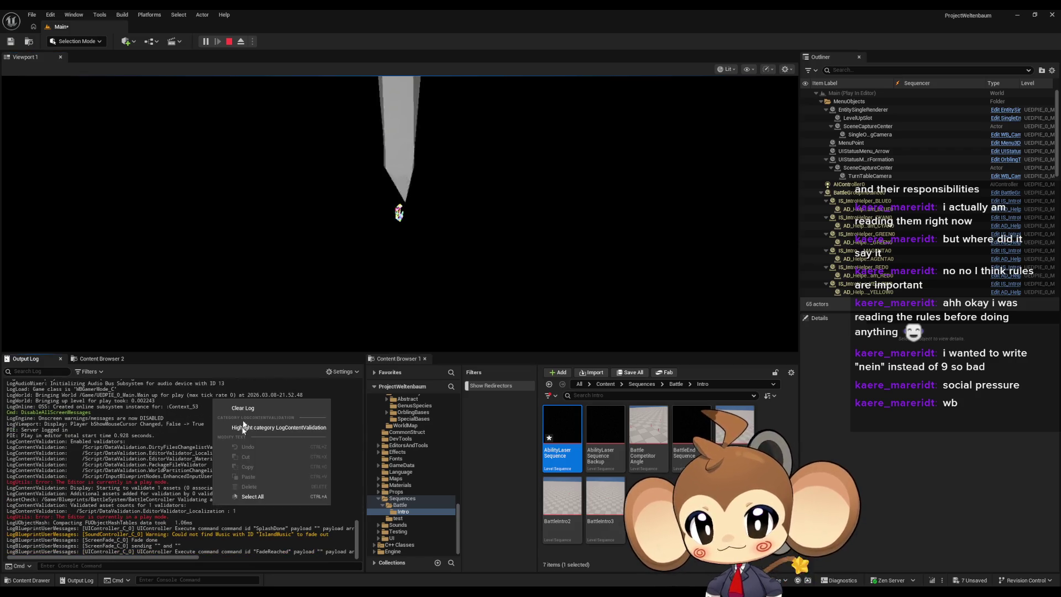
left_click(242, 408)
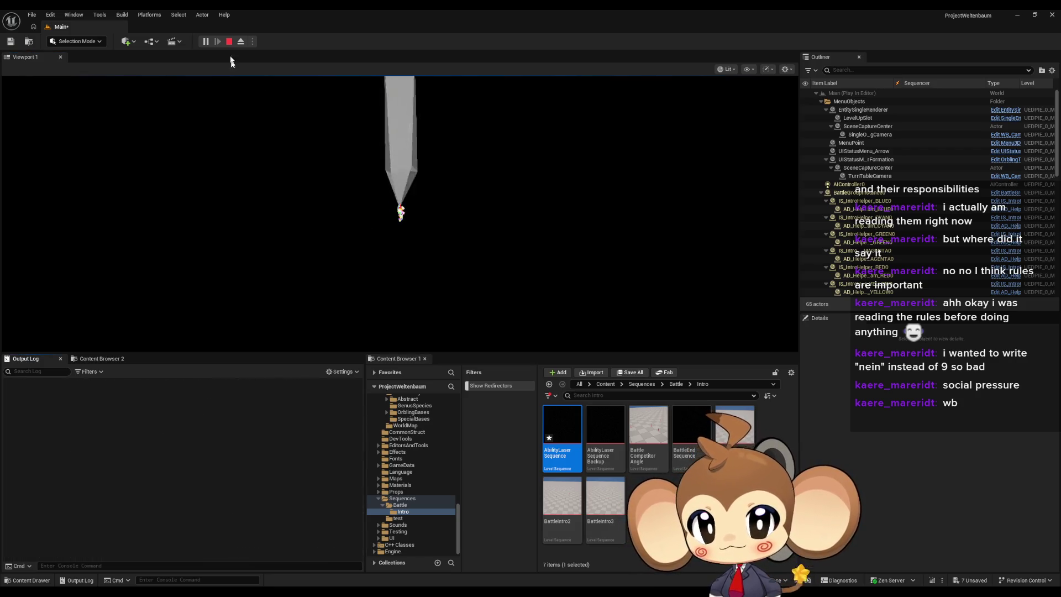
left_click(229, 42)
left_click(216, 36)
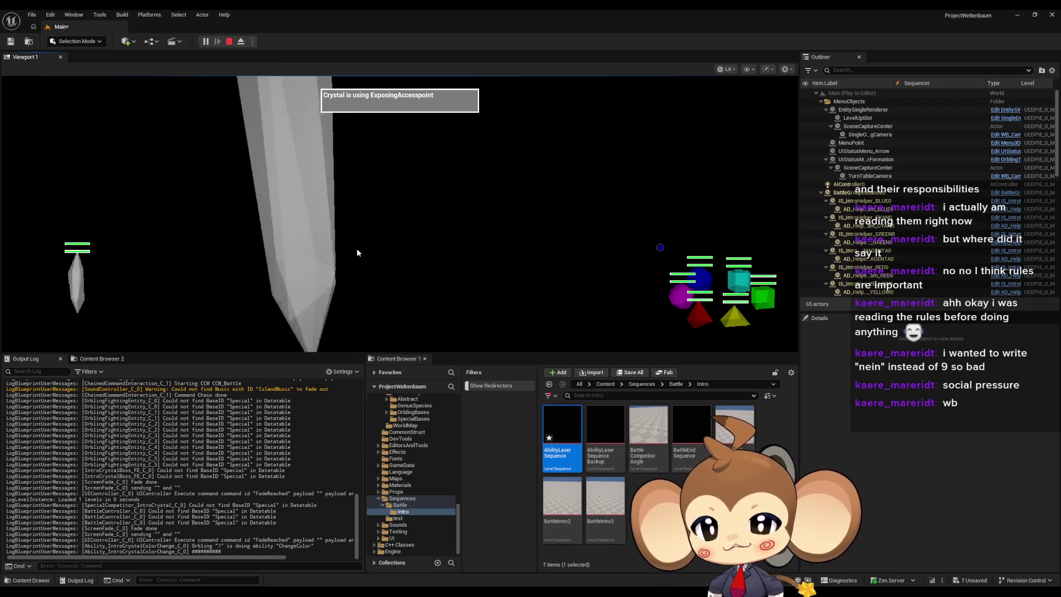
Step: Watch the battle in F11 fullscreen, restore the layout, and stop the session
key("super")
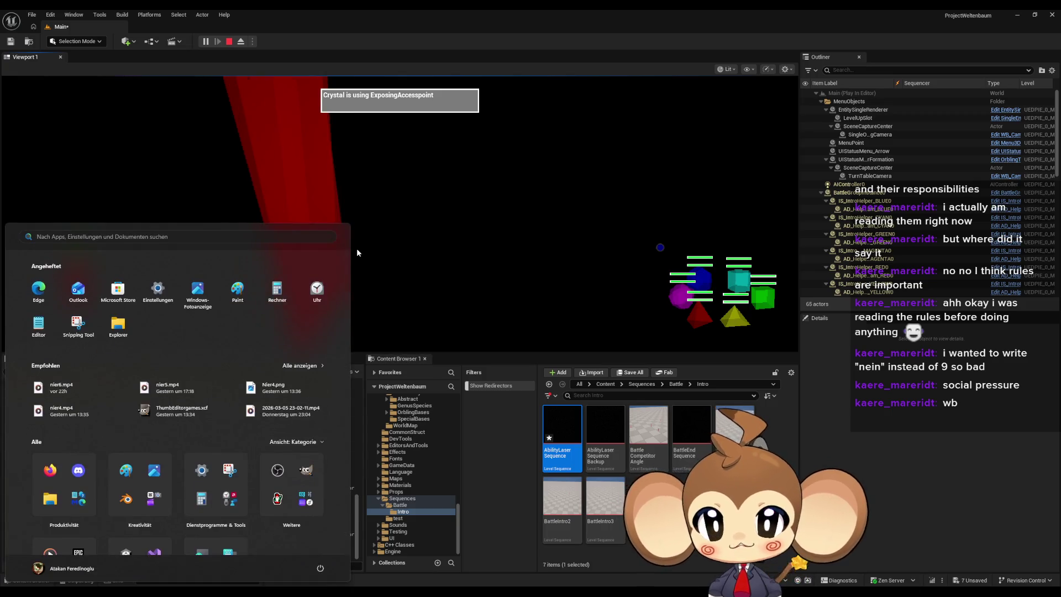
left_click(560, 301)
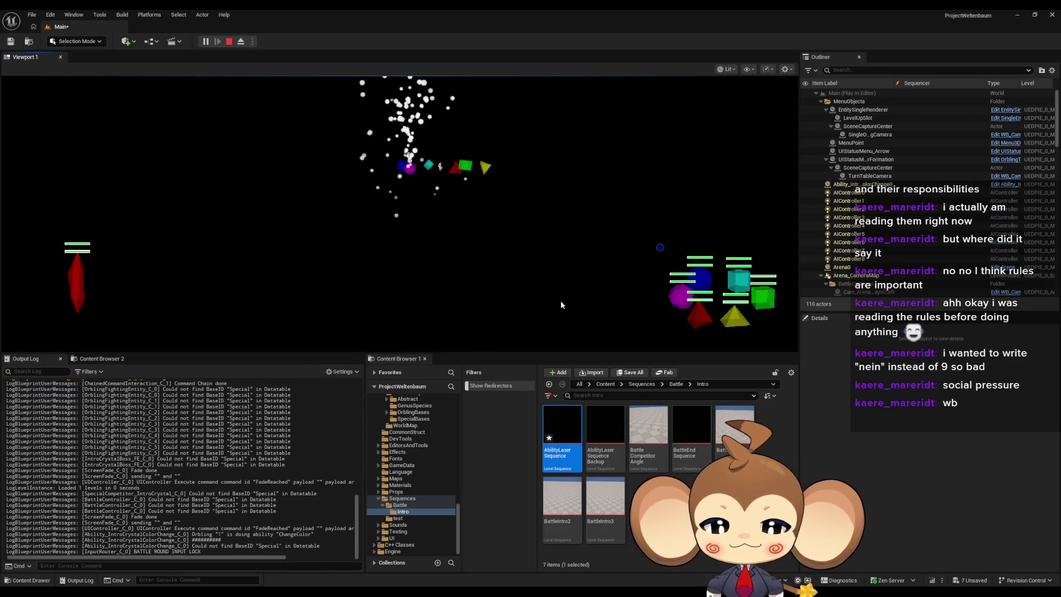
key("F11")
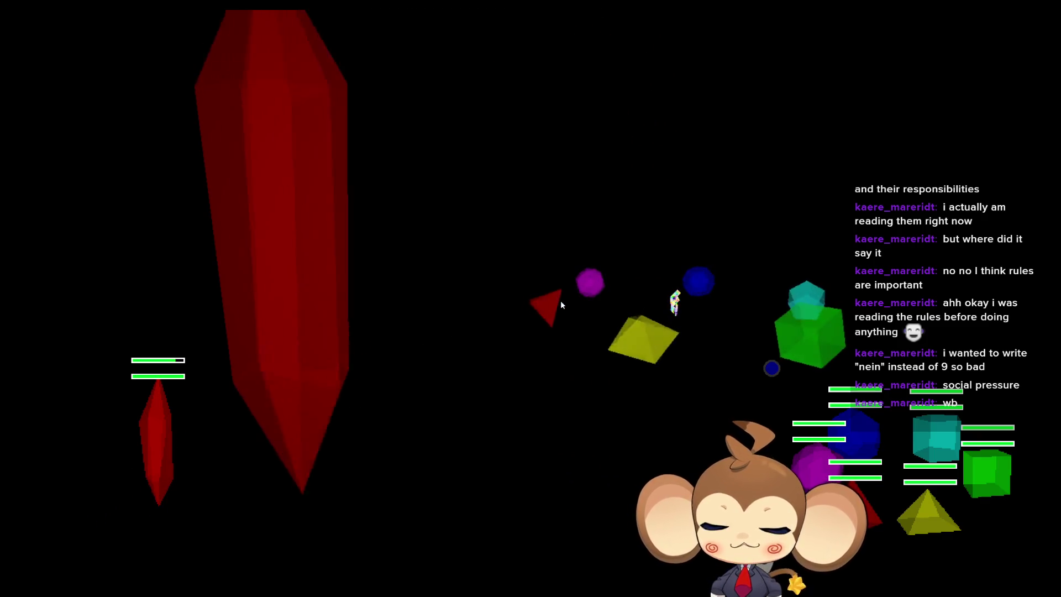
key("F11")
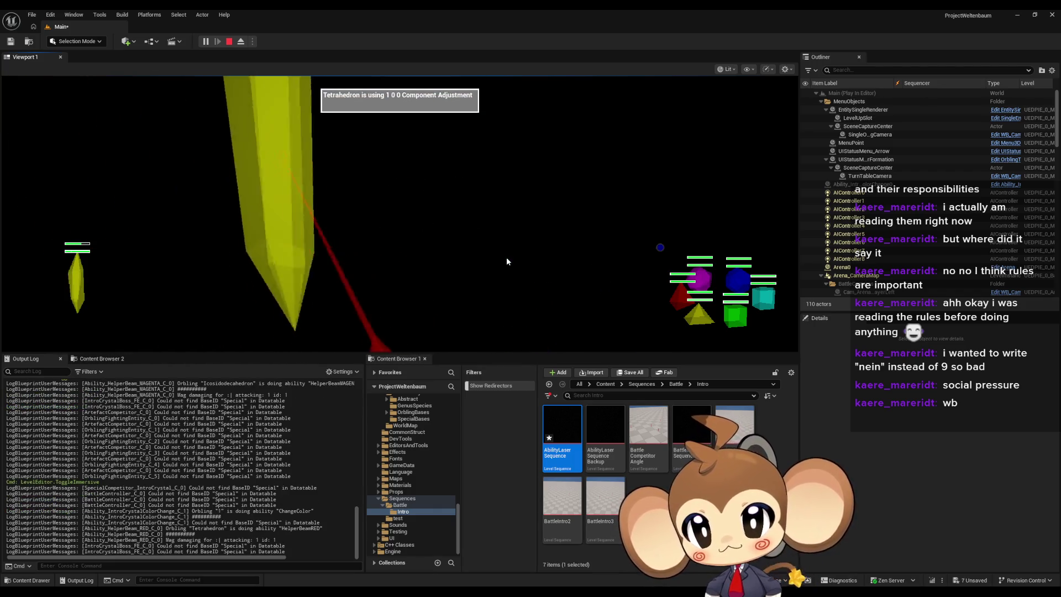
left_click(230, 41)
Step: Tick a camera setting checkbox in the SequenceCineCamera's Details panel
left_click(884, 217)
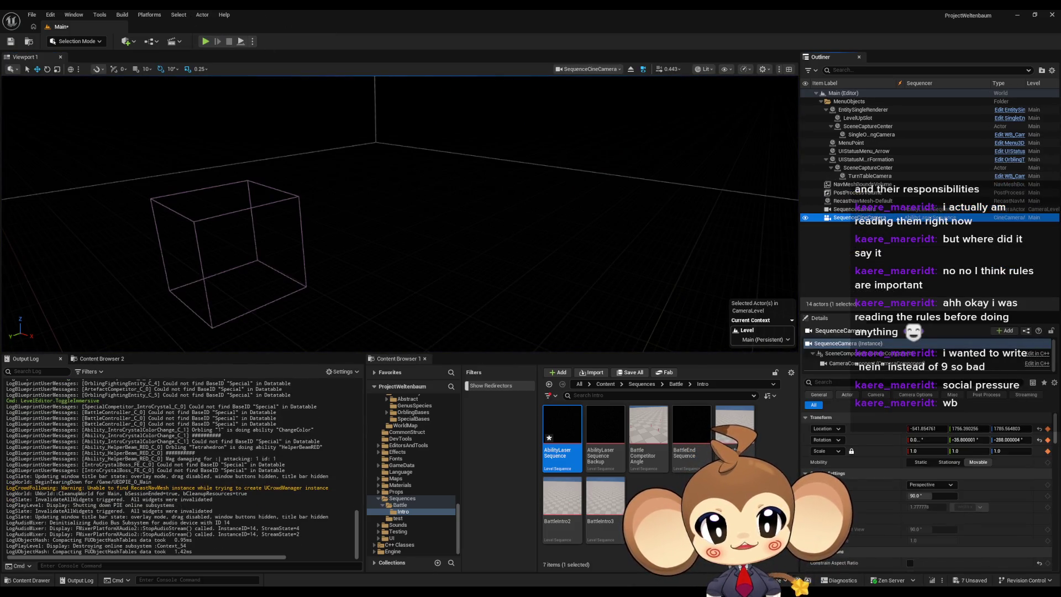
scroll(941, 511, "down", 3)
scroll(941, 510, "down", 3)
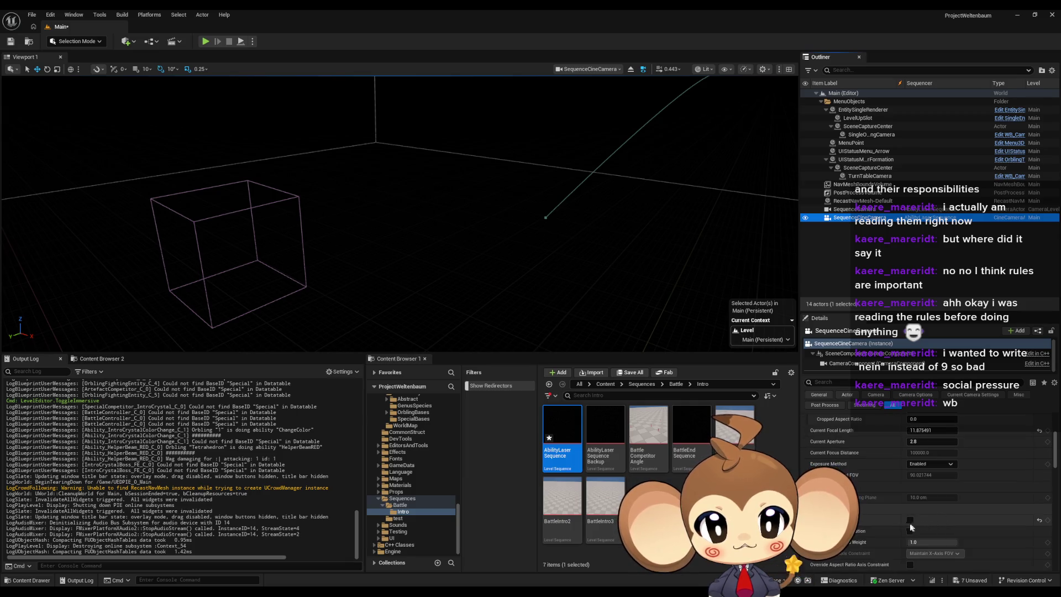
left_click(910, 521)
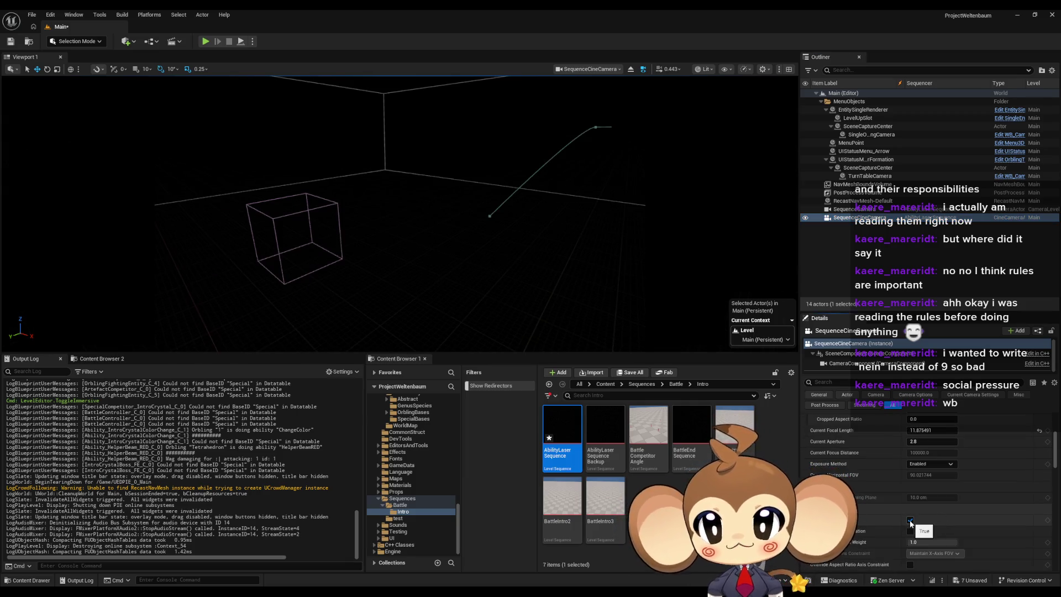
Step: Play-test the battle, briefly toggling F11 fullscreen
left_click(208, 44)
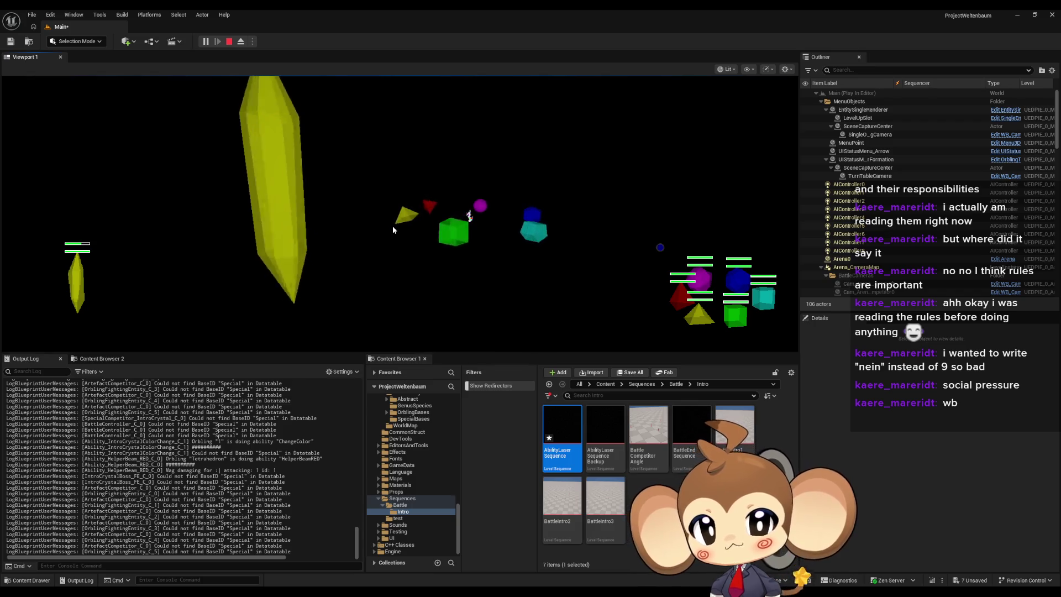
key("F11")
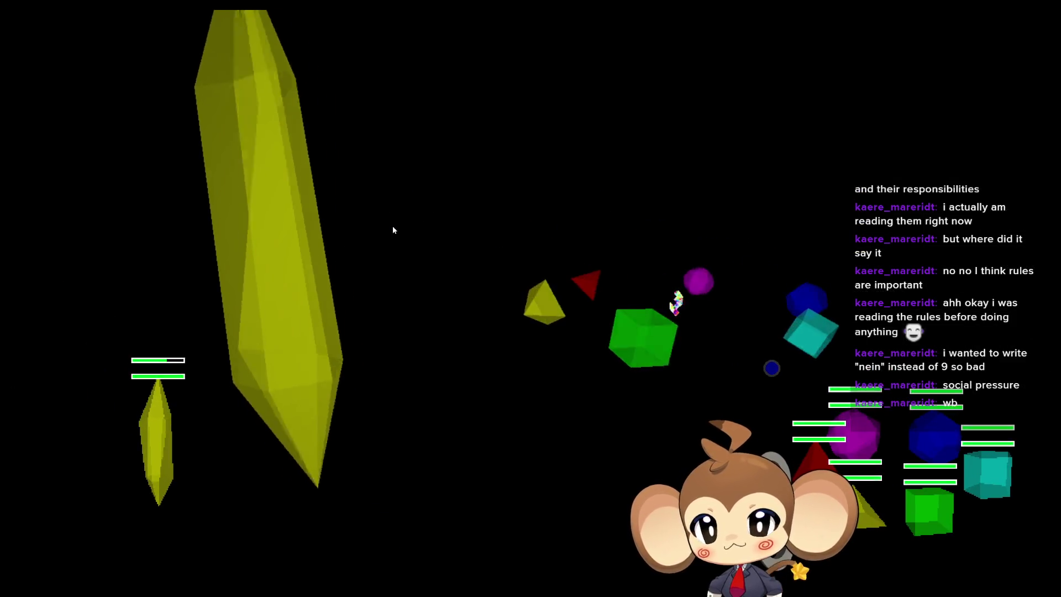
key("F11")
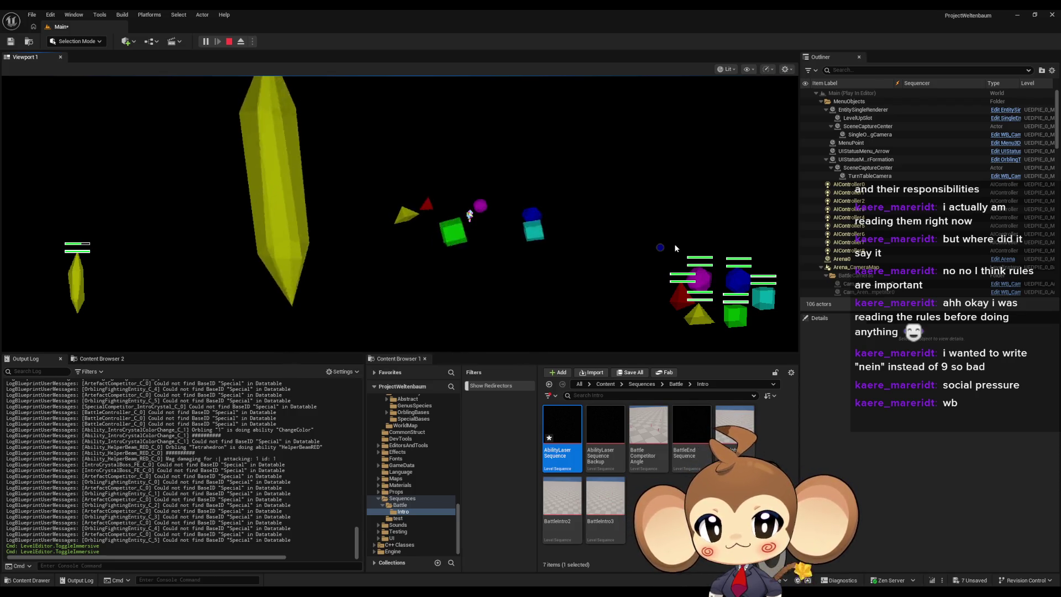
Step: Stop the session, restart the battle play-test from scratch, and stop it again
left_click(228, 41)
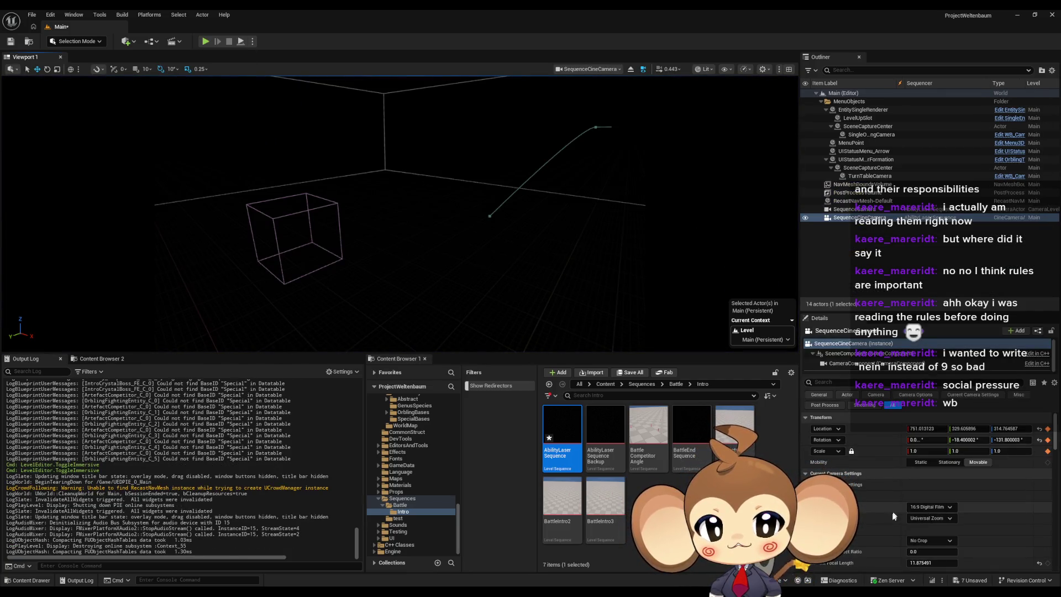
scroll(889, 494, "down", 5)
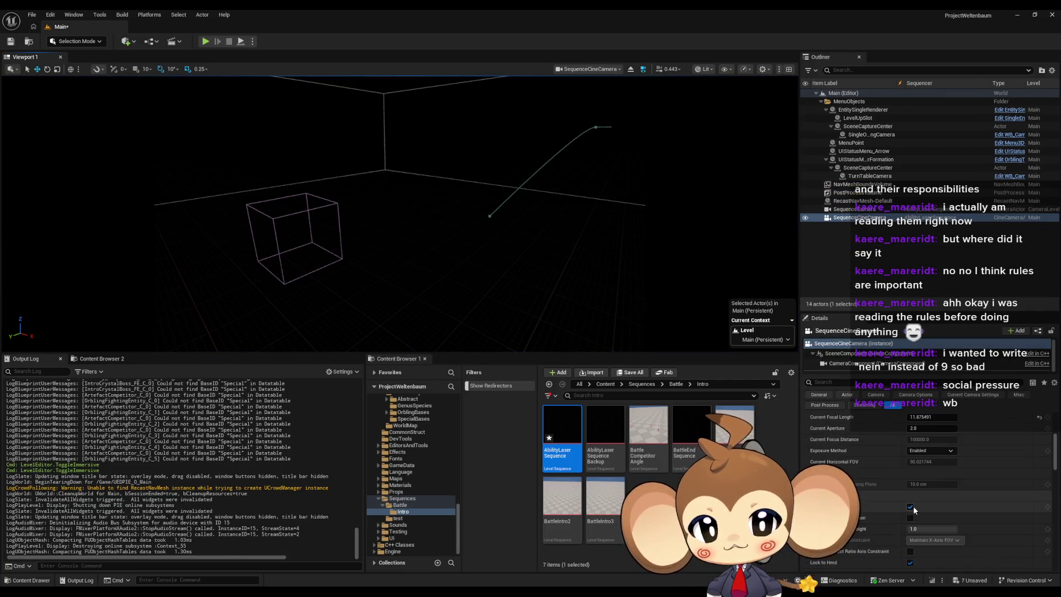
left_click(205, 41)
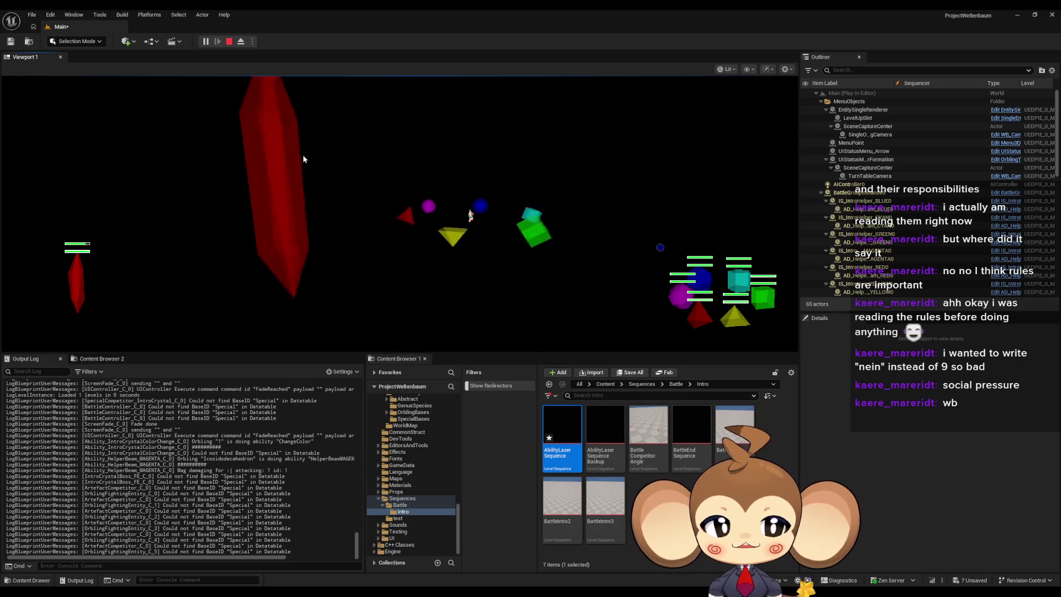
left_click(229, 41)
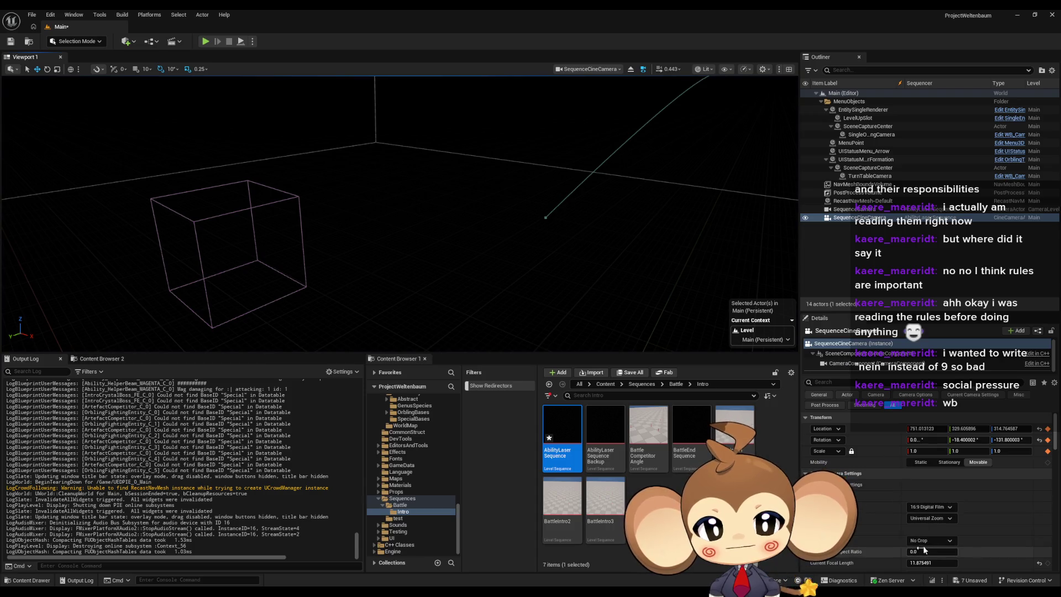
Step: Re-enable the SequenceCineCamera's camera setting and open AbilityLaserSequence
scroll(924, 530, "down", 5)
left_click(910, 533)
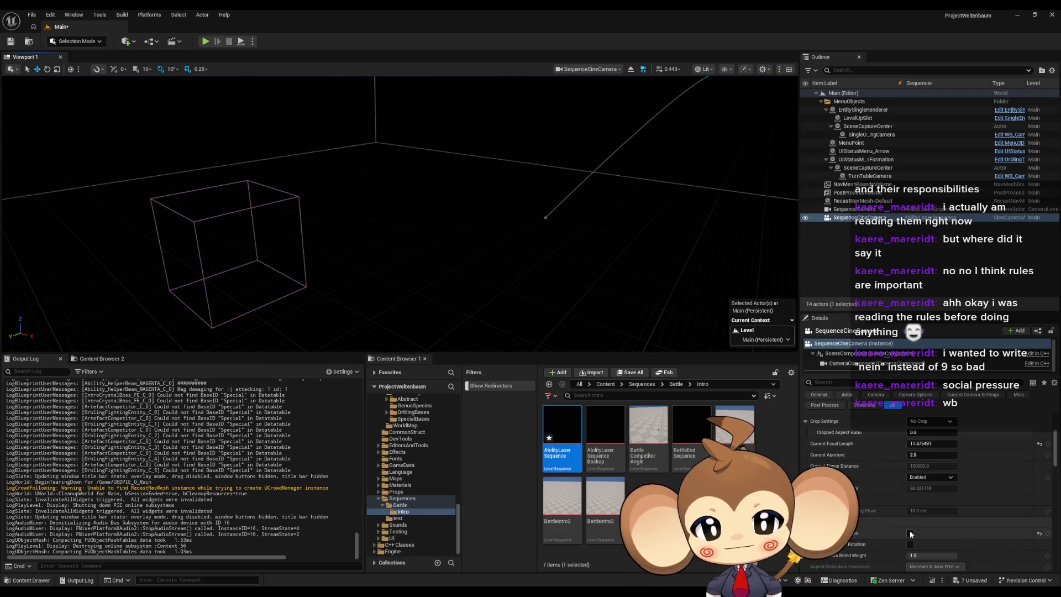
double_click(580, 434)
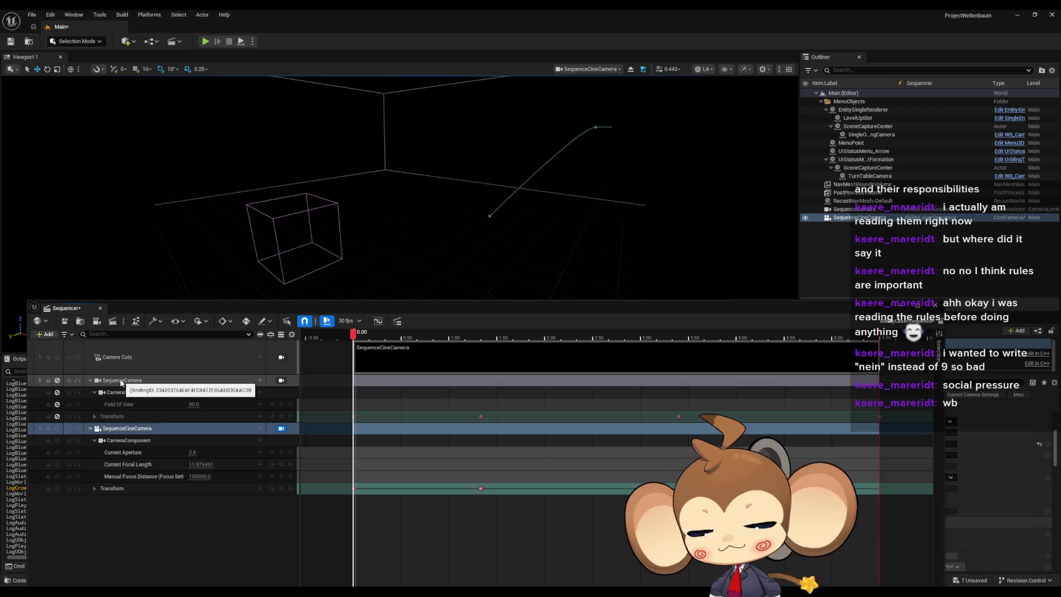
Step: Delete the old SequenceCamera track, close Sequencer, and run a brief play-test
left_click(116, 381)
key("Delete")
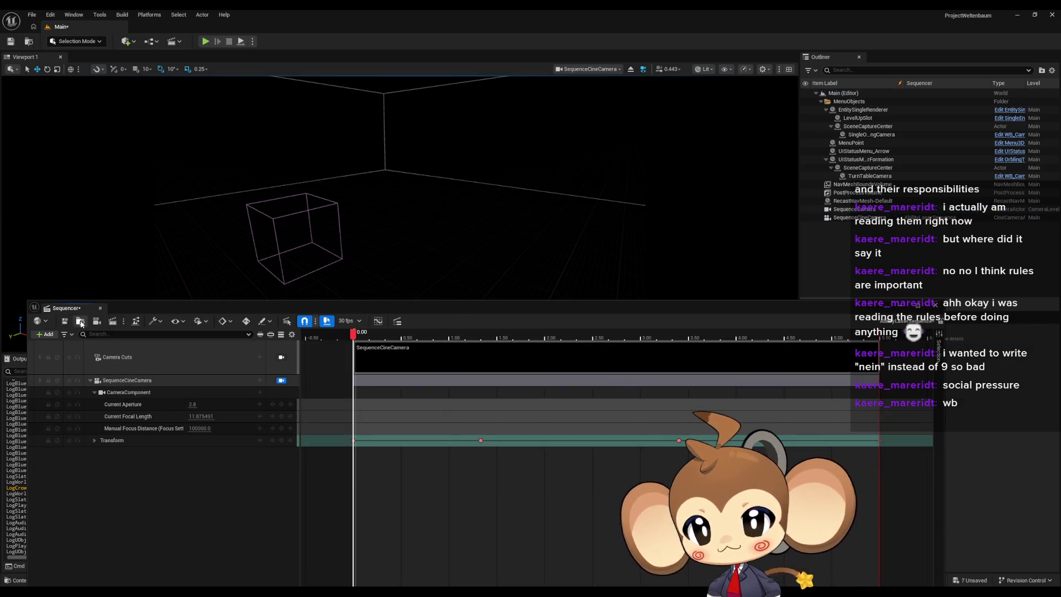
left_click(481, 232)
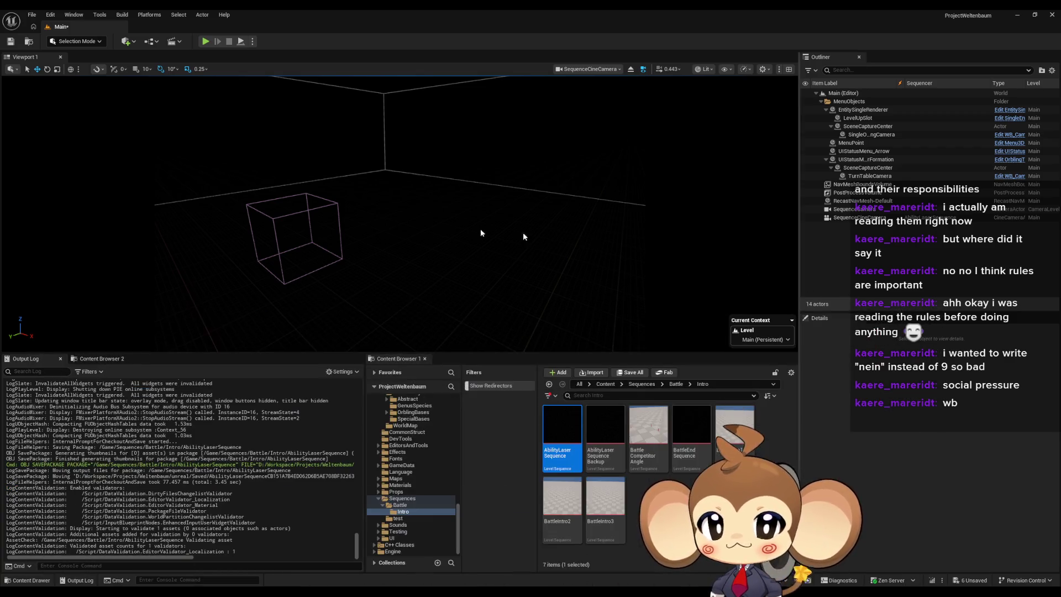
left_click(205, 42)
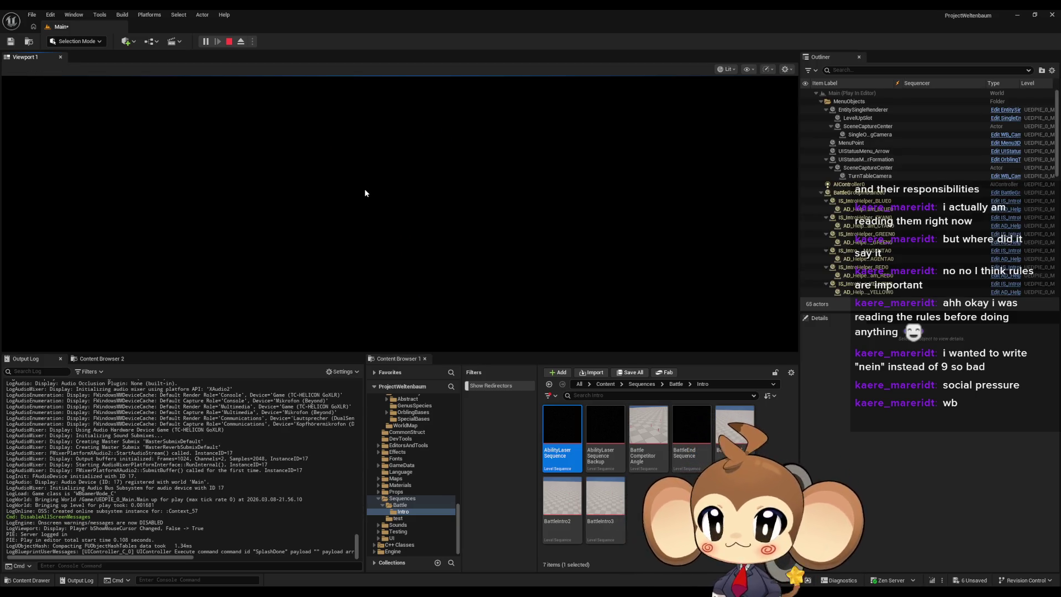
left_click(228, 42)
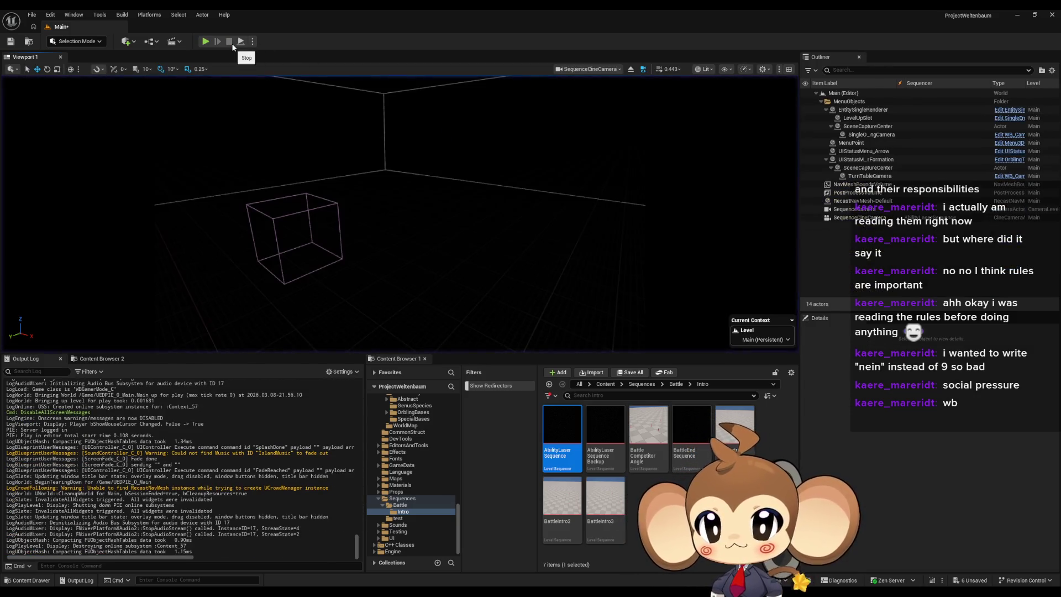
Step: Uncheck the SequenceCineCamera's camera setting, save the Main level, and start a play-test
left_click(868, 219)
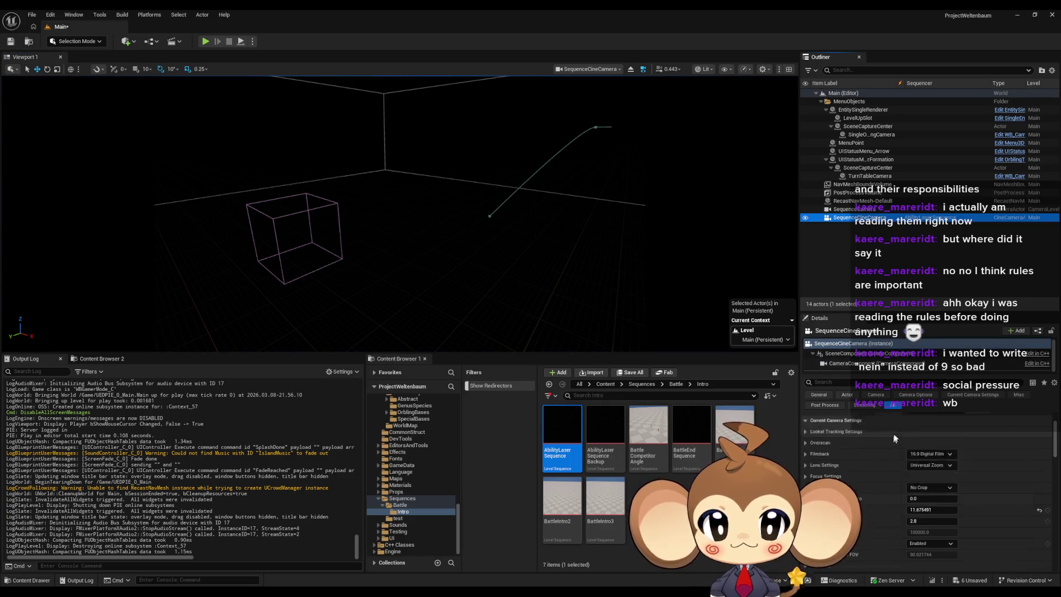
left_click(910, 521)
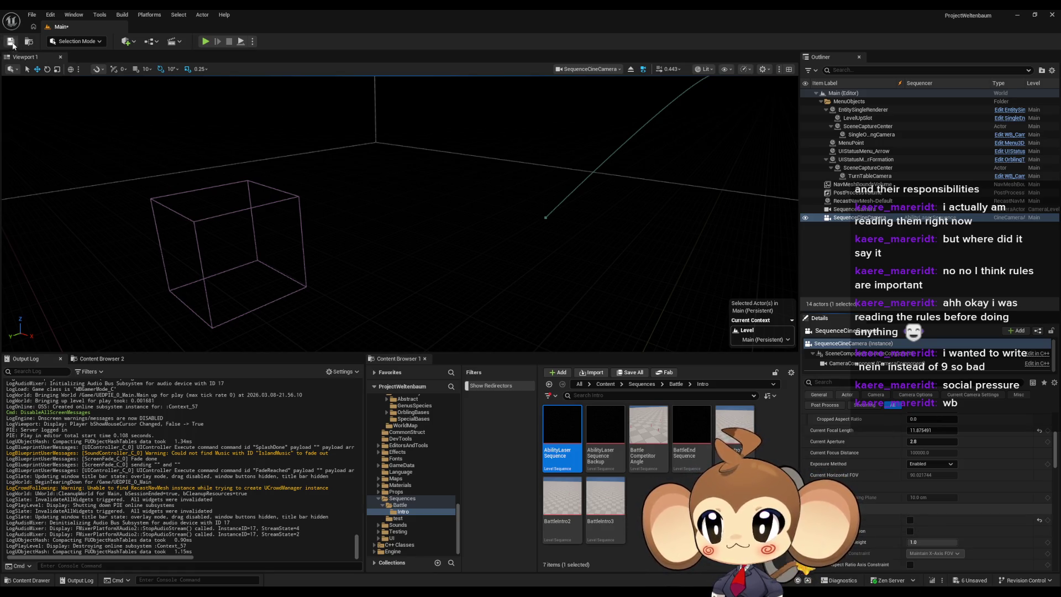
left_click(11, 42)
left_click(207, 41)
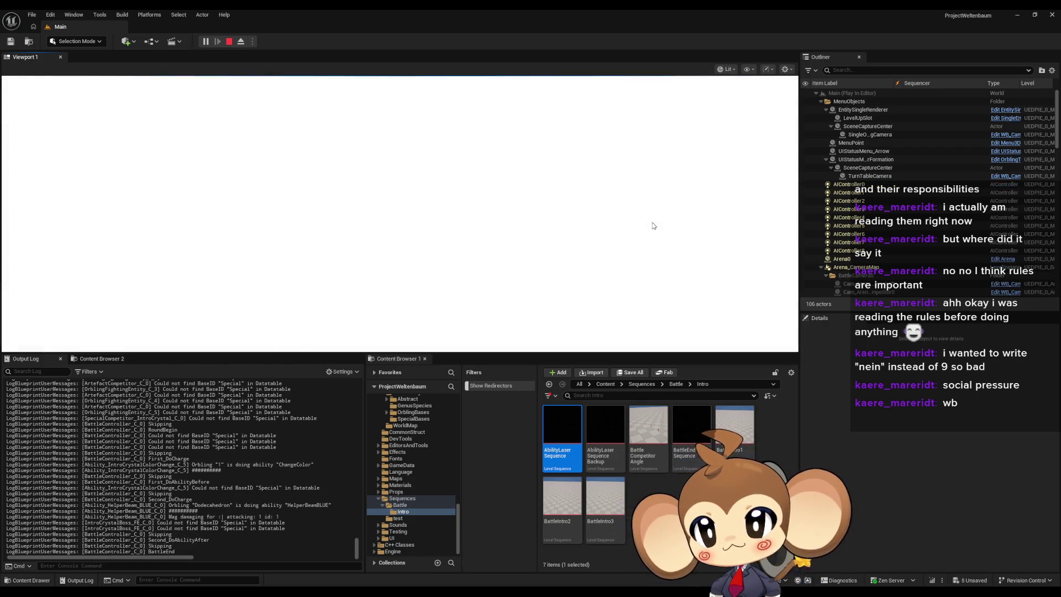
Step: Restart the battle play-test, watch the ability and skip debug messages in F11 fullscreen, then stop
left_click(228, 42)
left_click(209, 41)
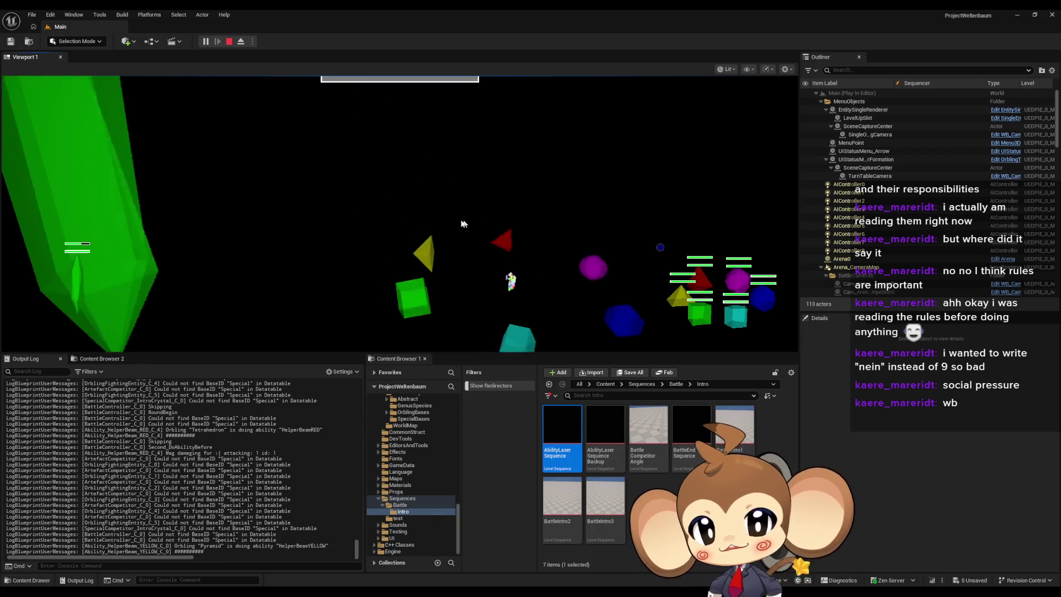
key("F11")
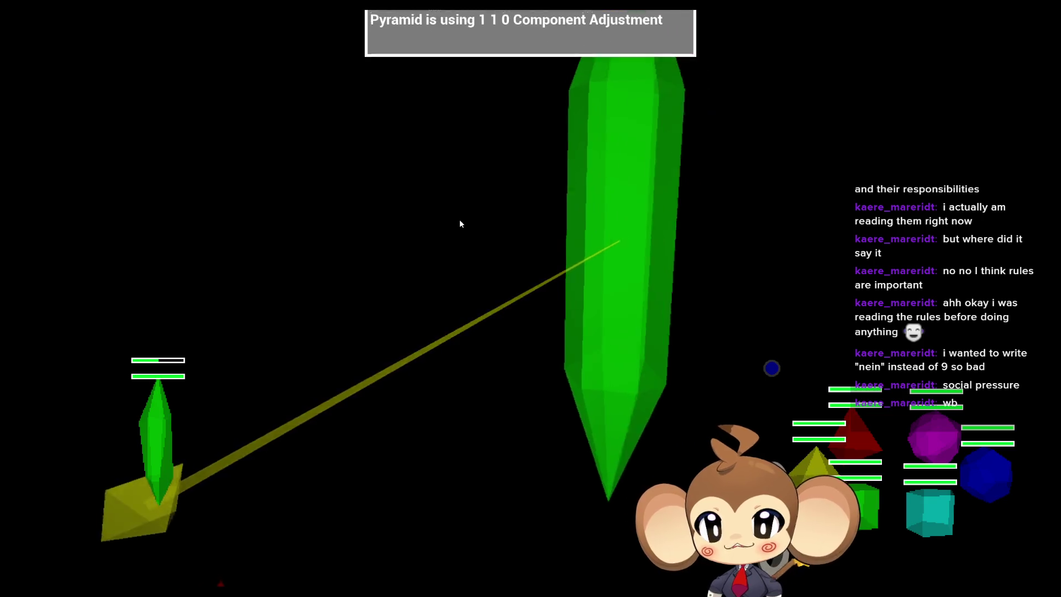
key("F11")
left_click(230, 41)
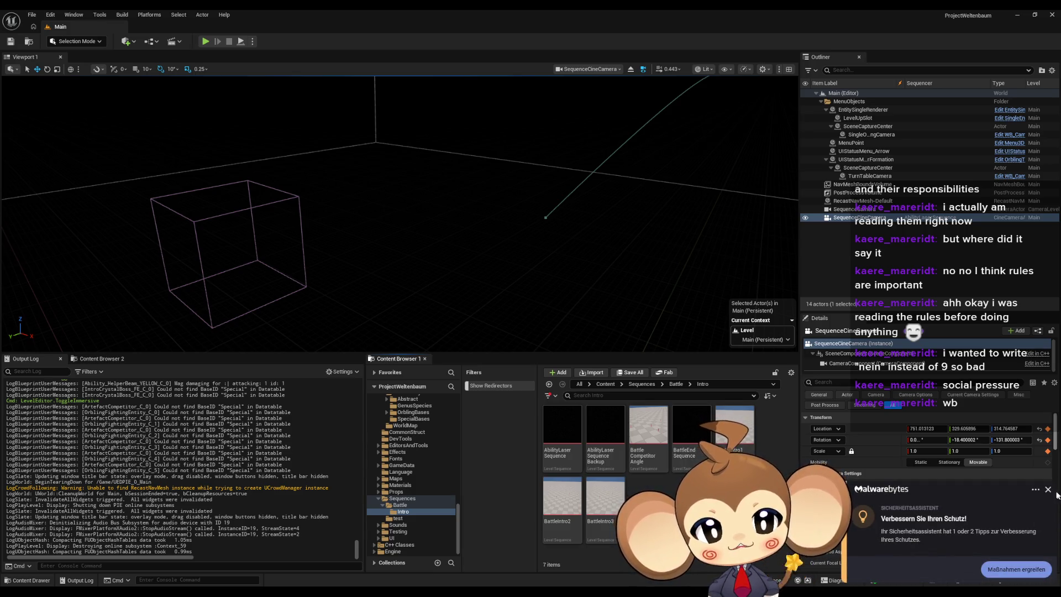
Step: Open BattleEnd Sequence, enlarge Sequencer, and add a SequenceCineCamera binding to Camera Cuts
left_click(656, 425)
double_click(691, 428)
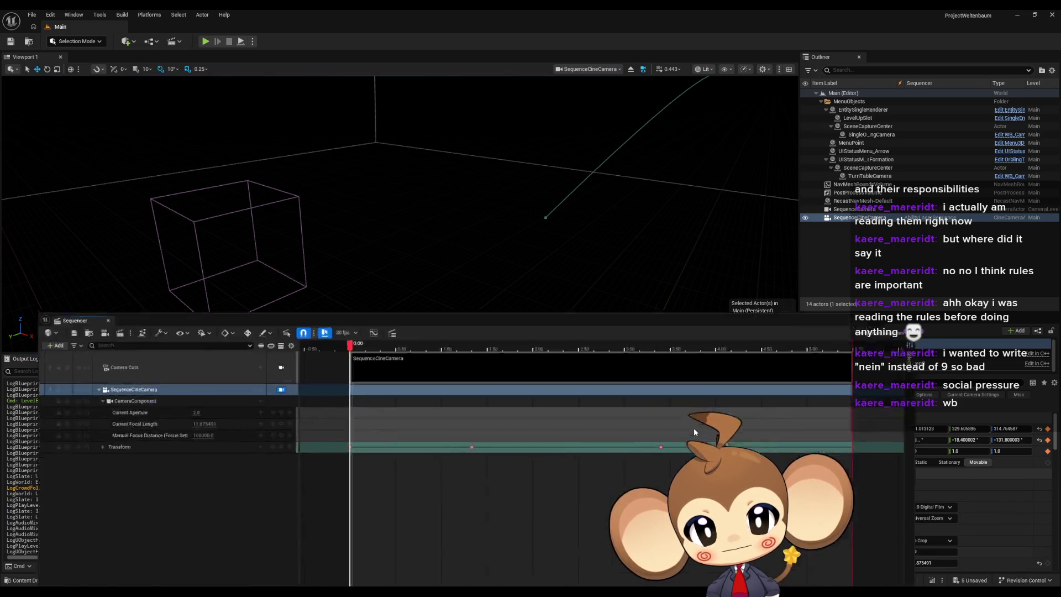
left_click_drag(407, 307, 389, 147)
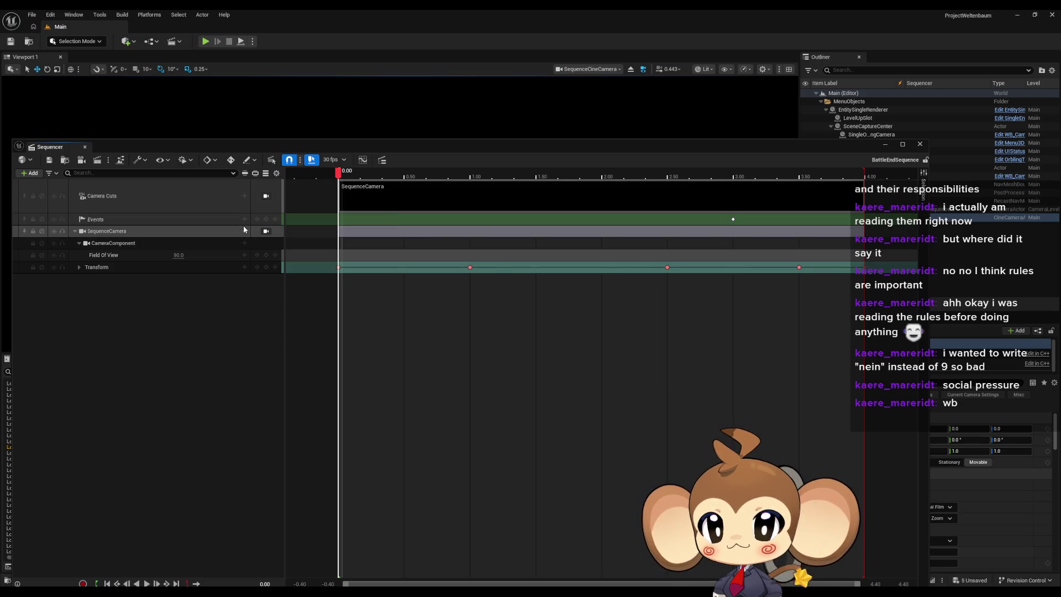
left_click(244, 195)
mouse_move(278, 209)
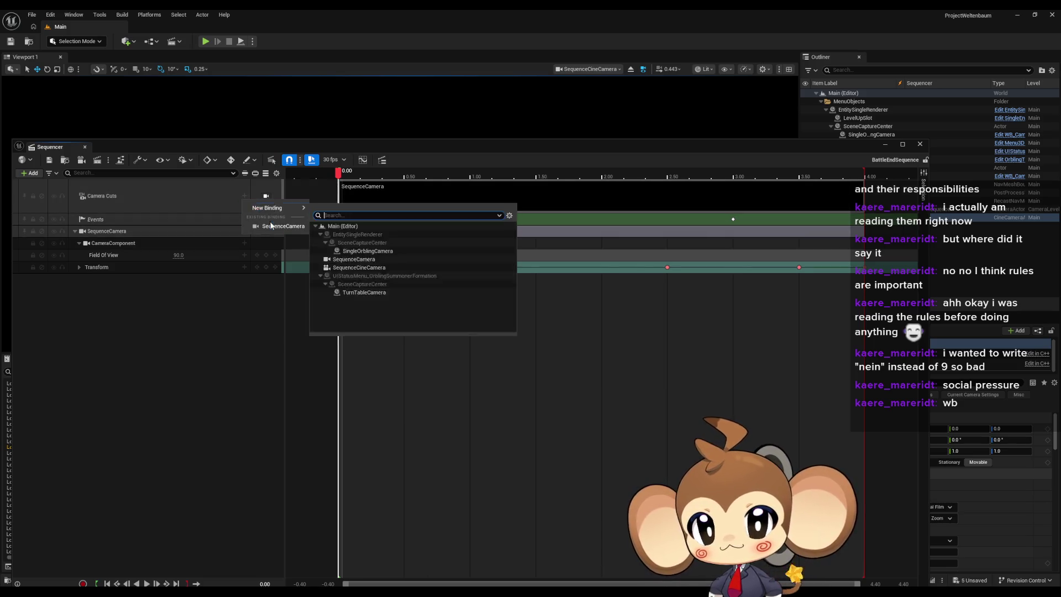
left_click(364, 266)
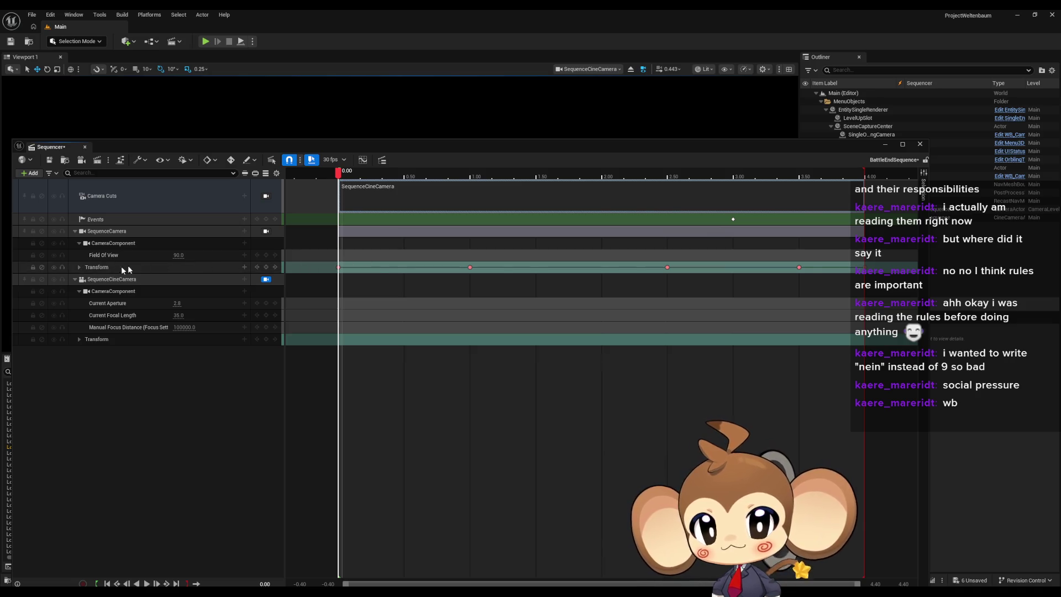
Step: Copy all SequenceCamera transform keys and paste them (MovieScene3DTransformTrack_0) onto SequenceCineCamera's Transform
left_click(80, 267)
left_click(79, 375)
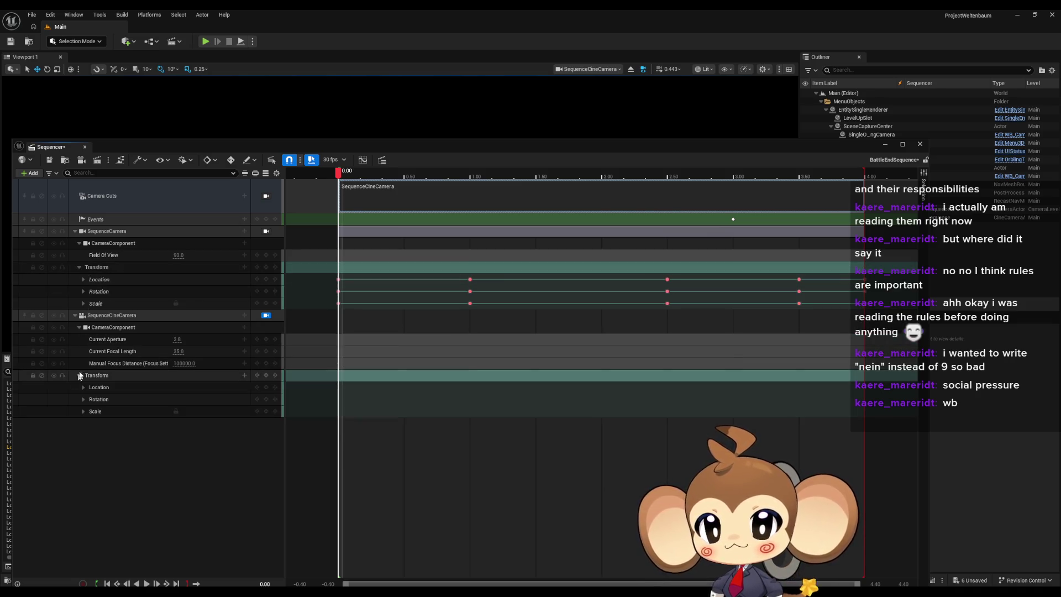
right_click(381, 271)
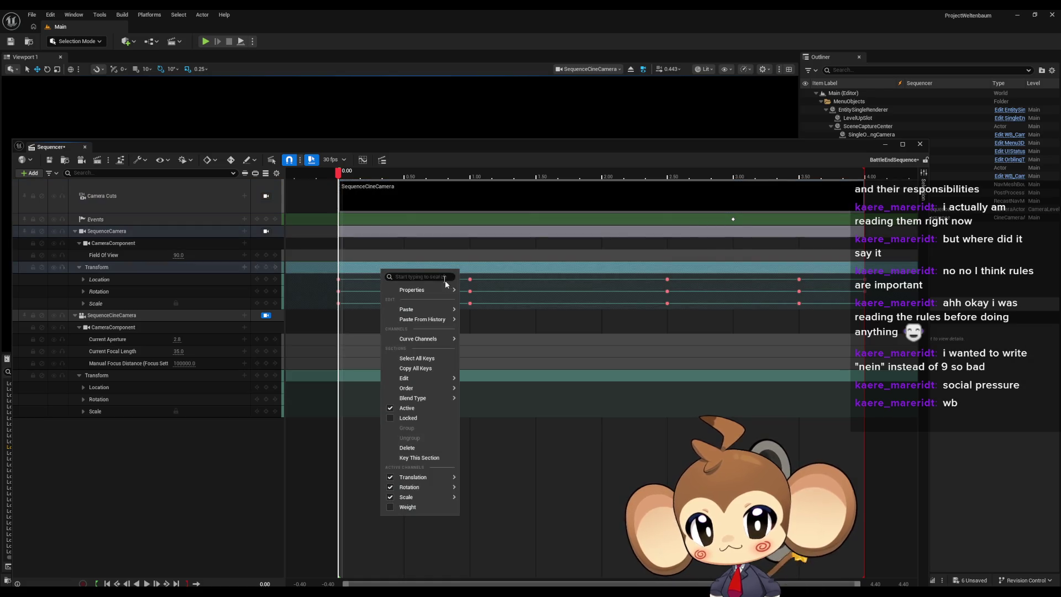
mouse_move(423, 309)
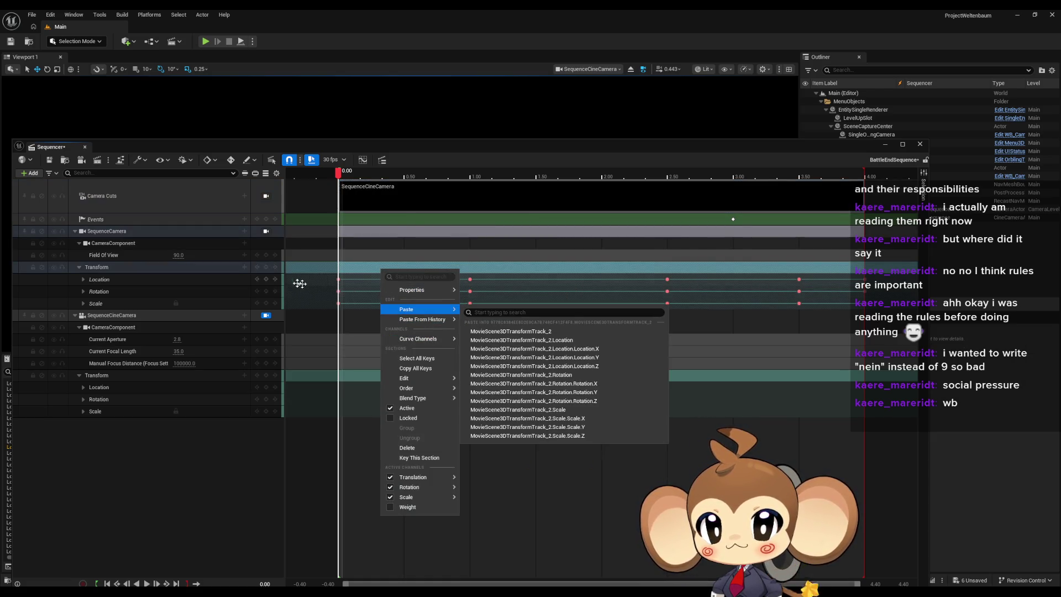
left_click(138, 267)
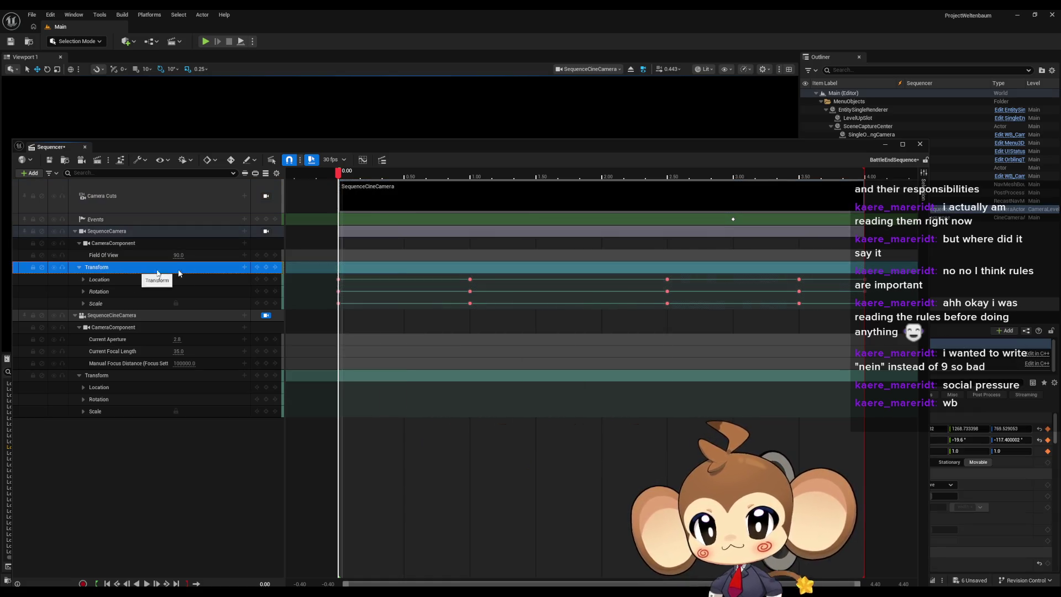
right_click(386, 269)
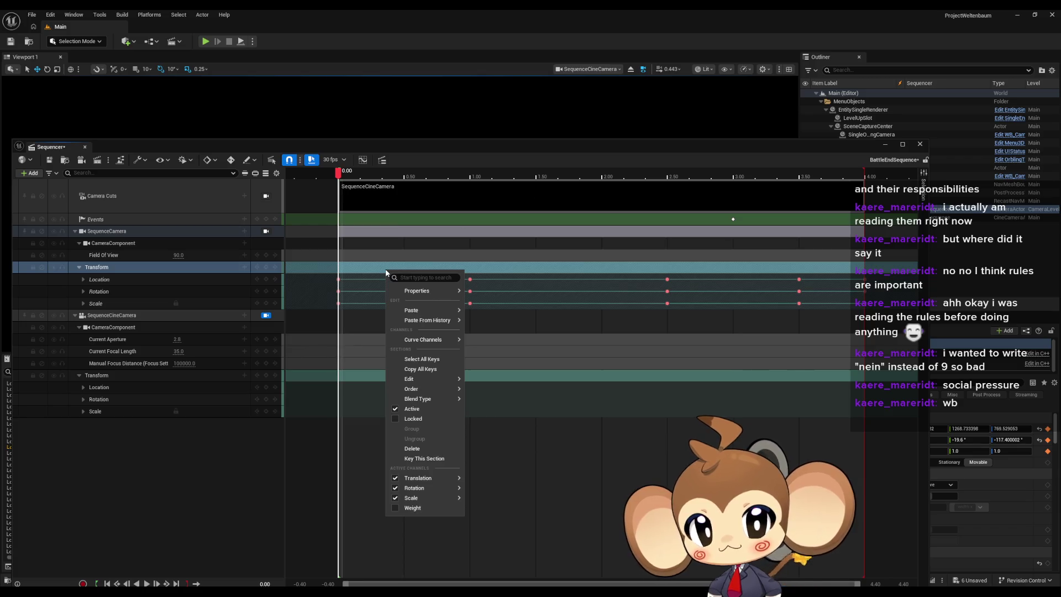
left_click(422, 358)
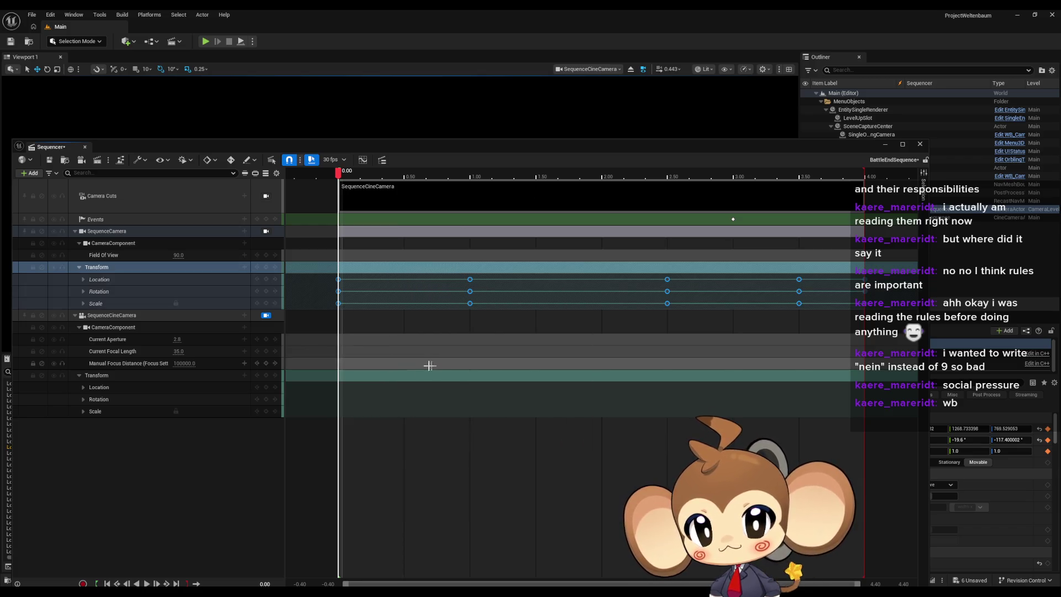
left_click(386, 378)
right_click(386, 378)
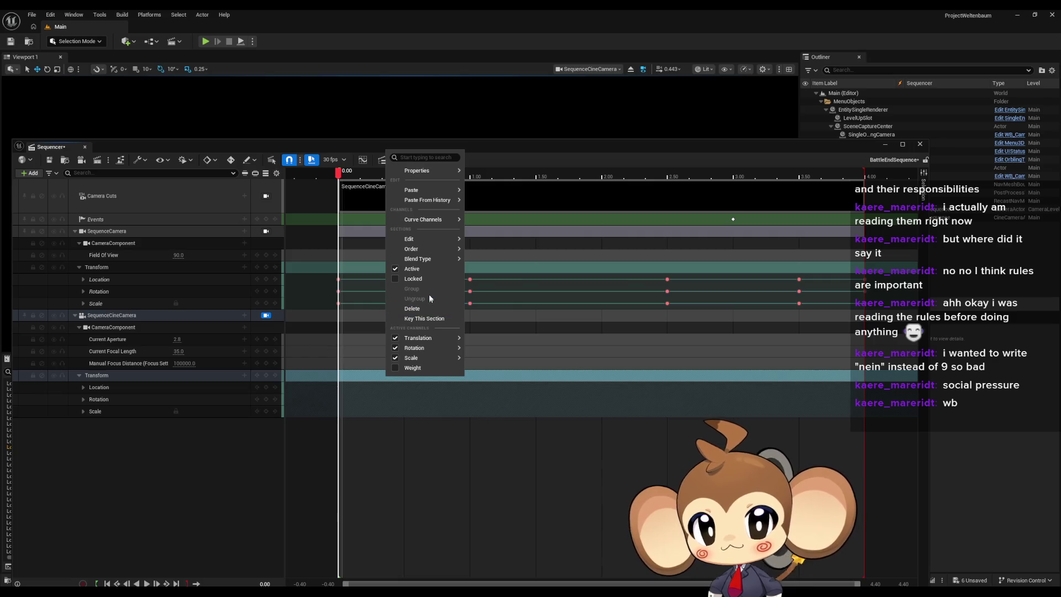
mouse_move(427, 202)
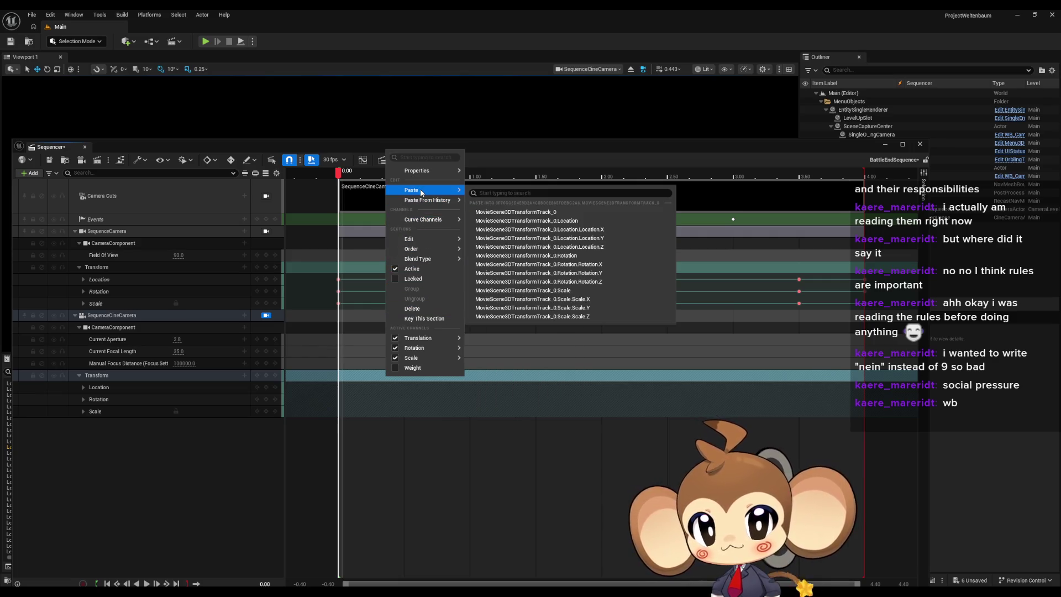
left_click(528, 212)
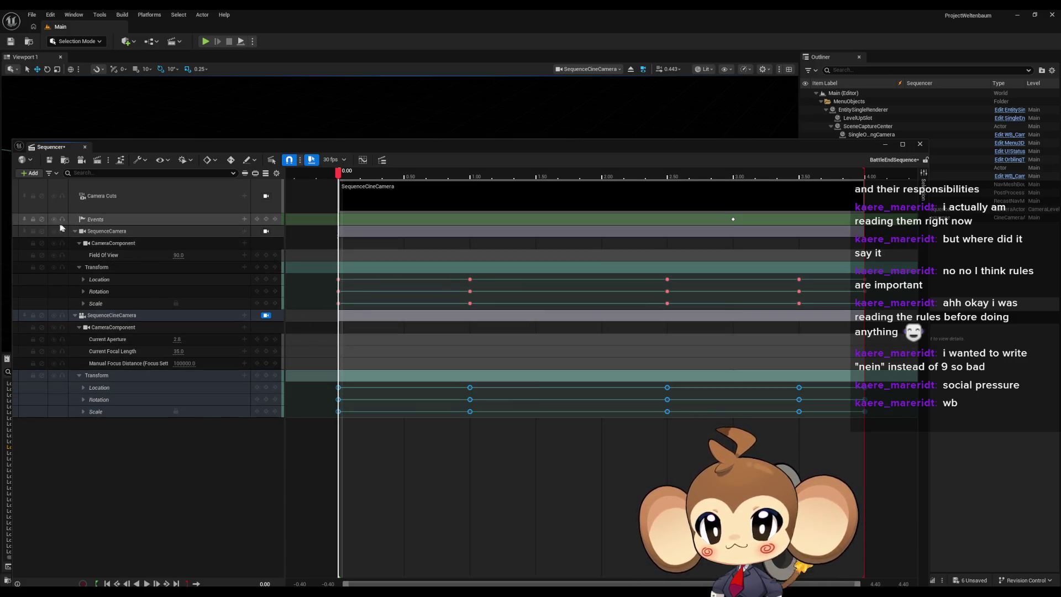
Step: Deactivate the old SequenceCamera track, save BattleEndSequence, and close the Sequencer
left_click(42, 231)
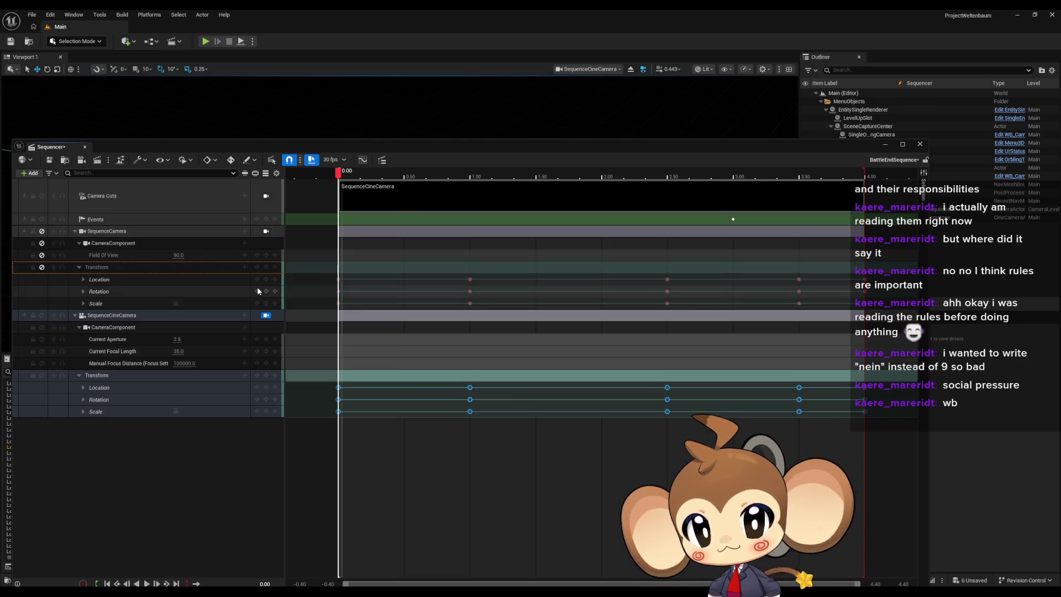
left_click(49, 161)
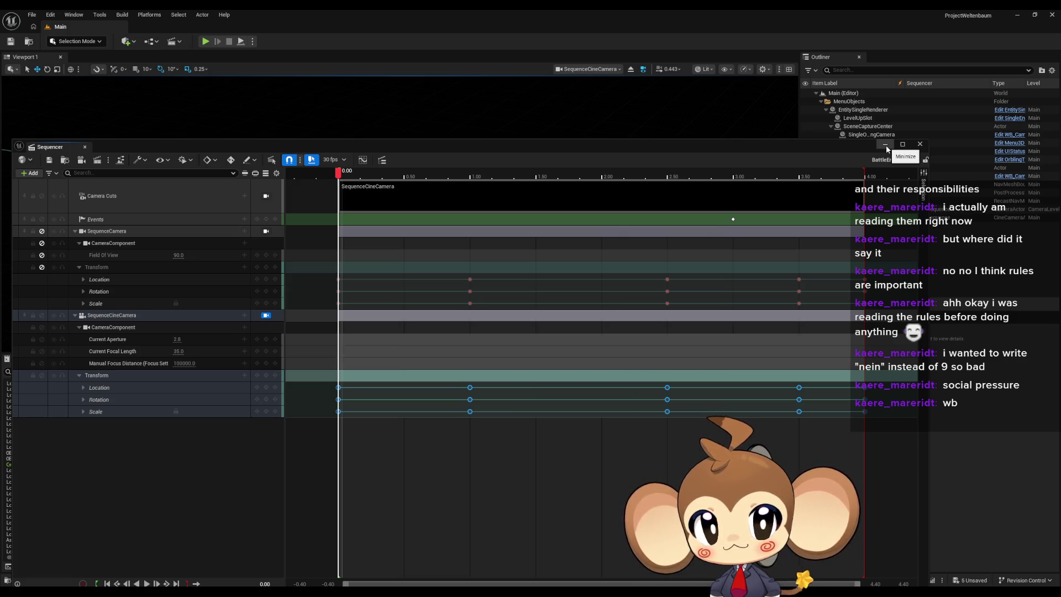
left_click(886, 145)
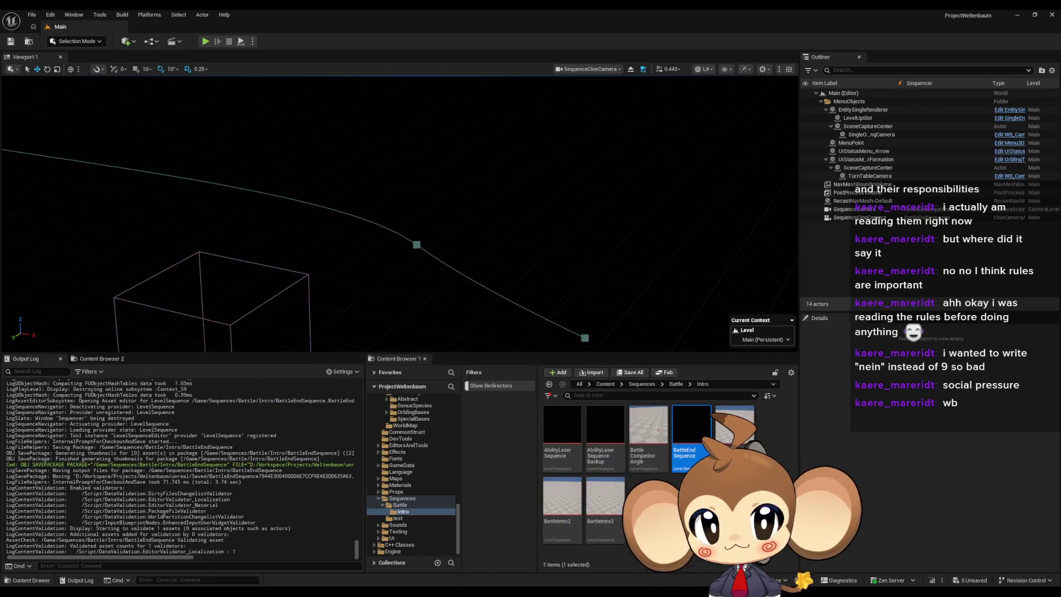
Step: Open BattleIntro1 and bind its camera cut to a new SequenceCineCamera binding
double_click(734, 431)
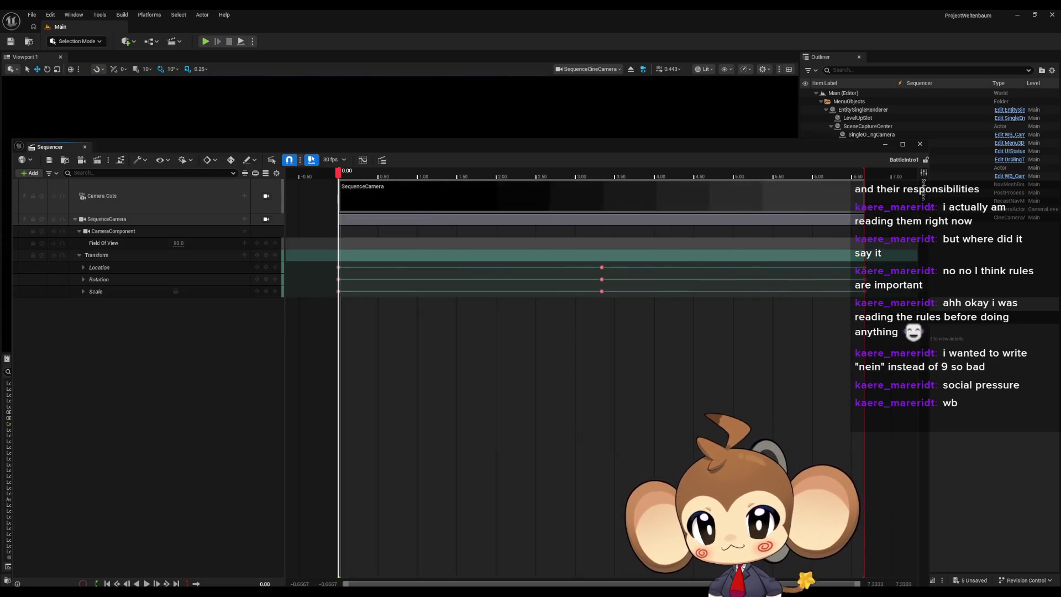
left_click(244, 196)
mouse_move(254, 209)
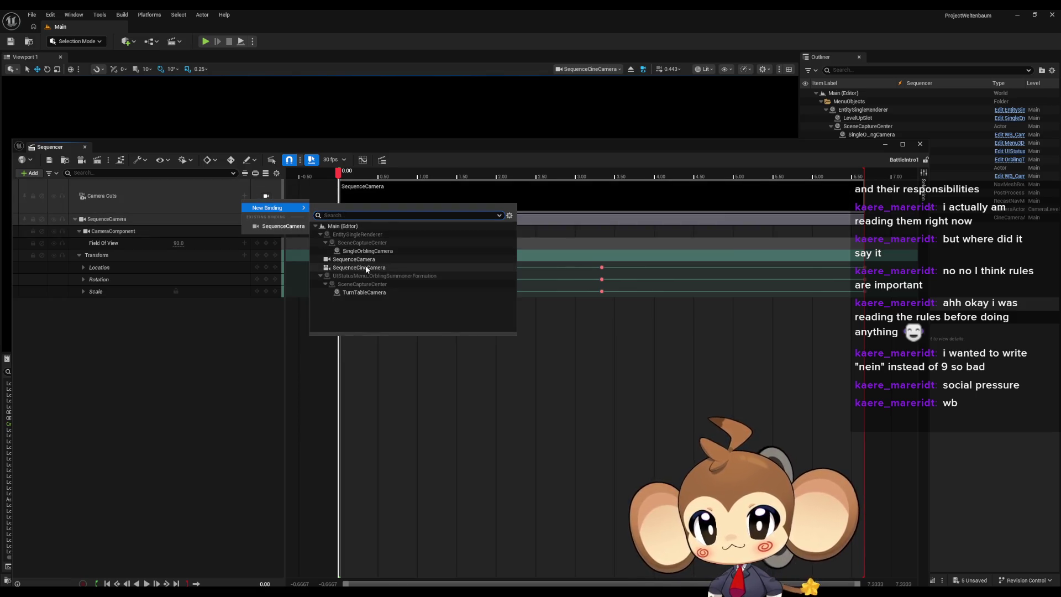
left_click(365, 267)
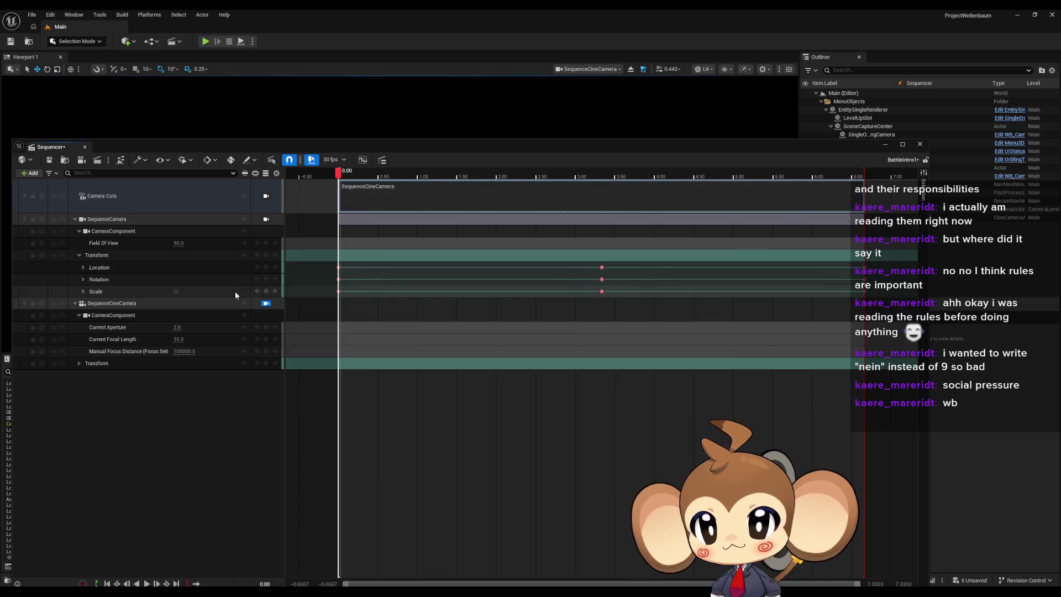
Step: Copy SequenceCamera's transform keys onto SequenceCineCamera's Transform and save BattleIntro1
left_click(79, 363)
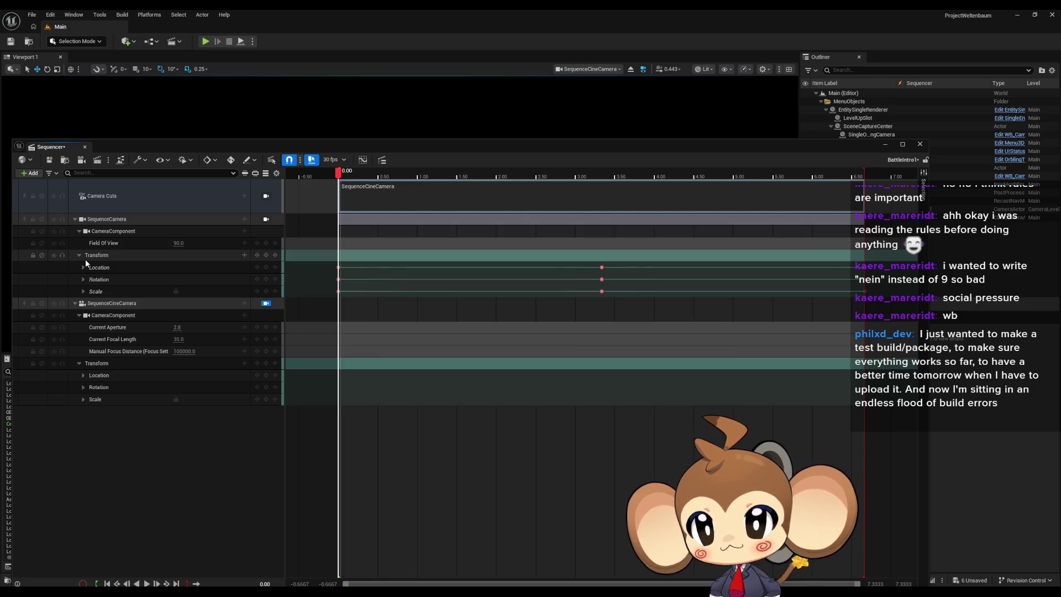
left_click(191, 257)
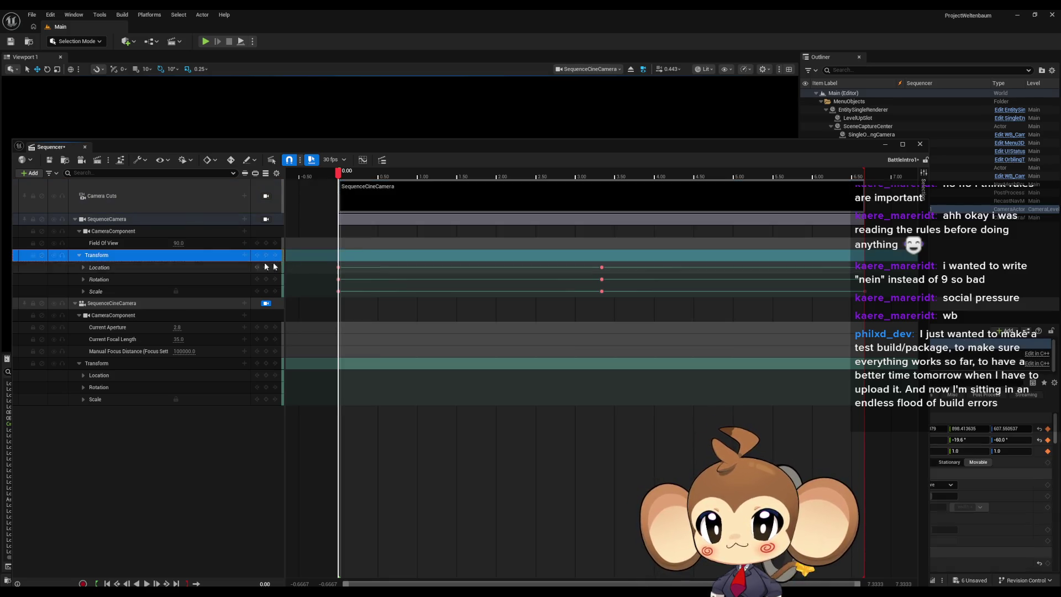
right_click(363, 256)
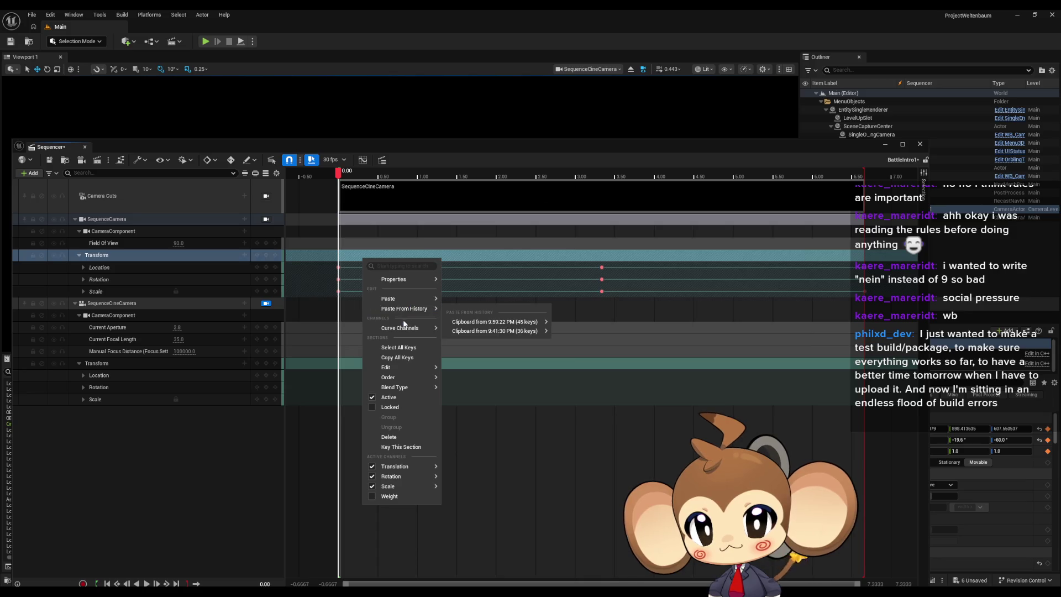
left_click(403, 358)
left_click(357, 363)
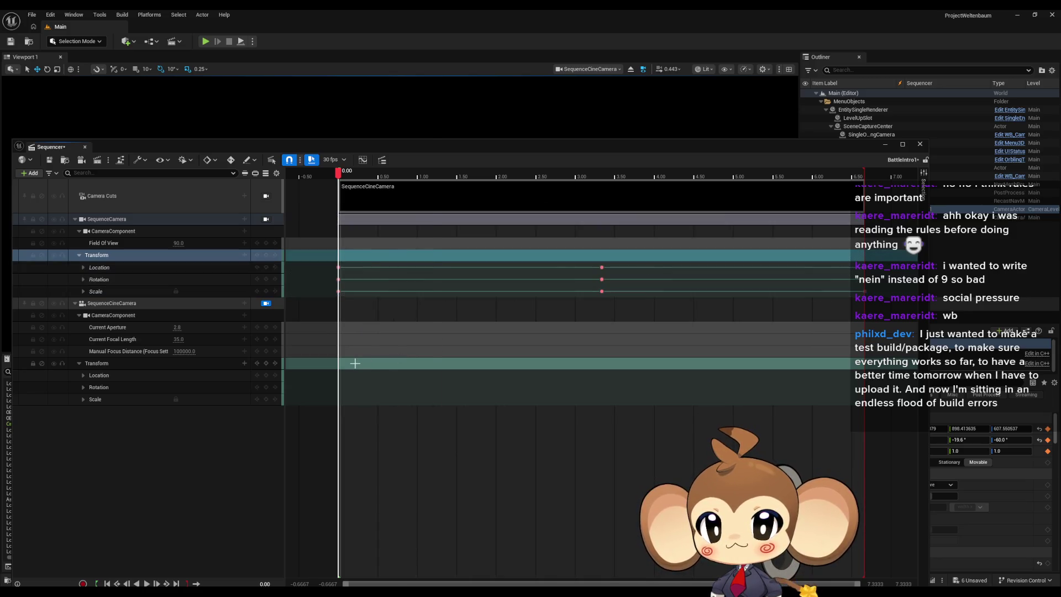
right_click(357, 363)
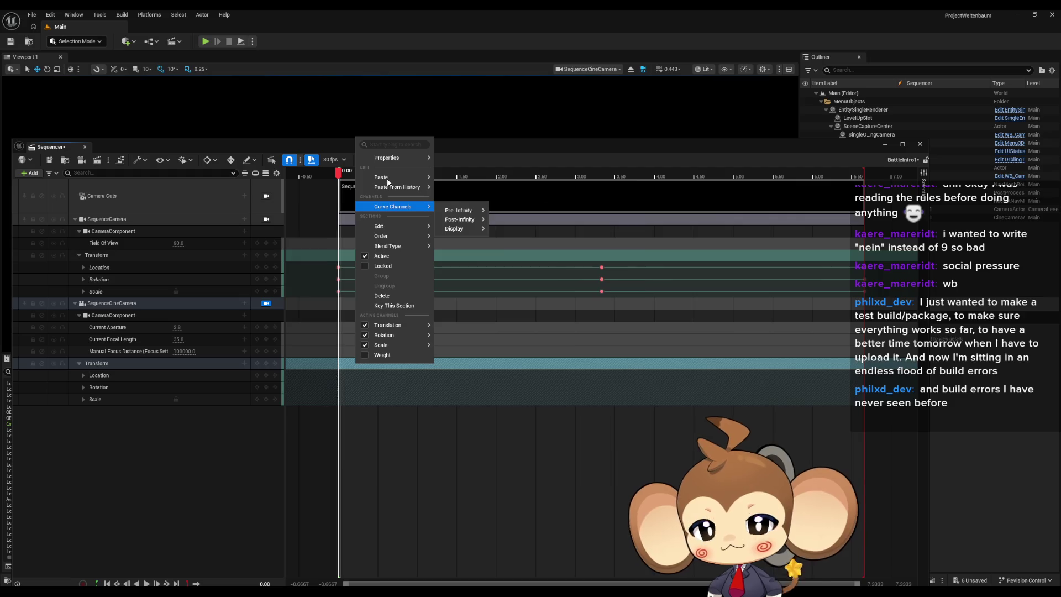
mouse_move(388, 178)
left_click(496, 197)
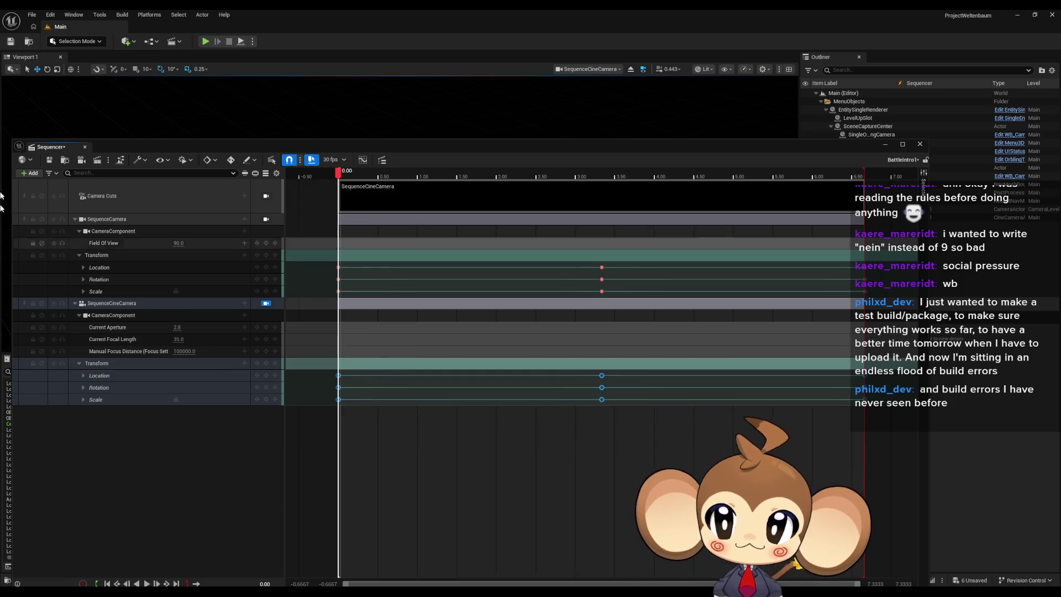
left_click(50, 161)
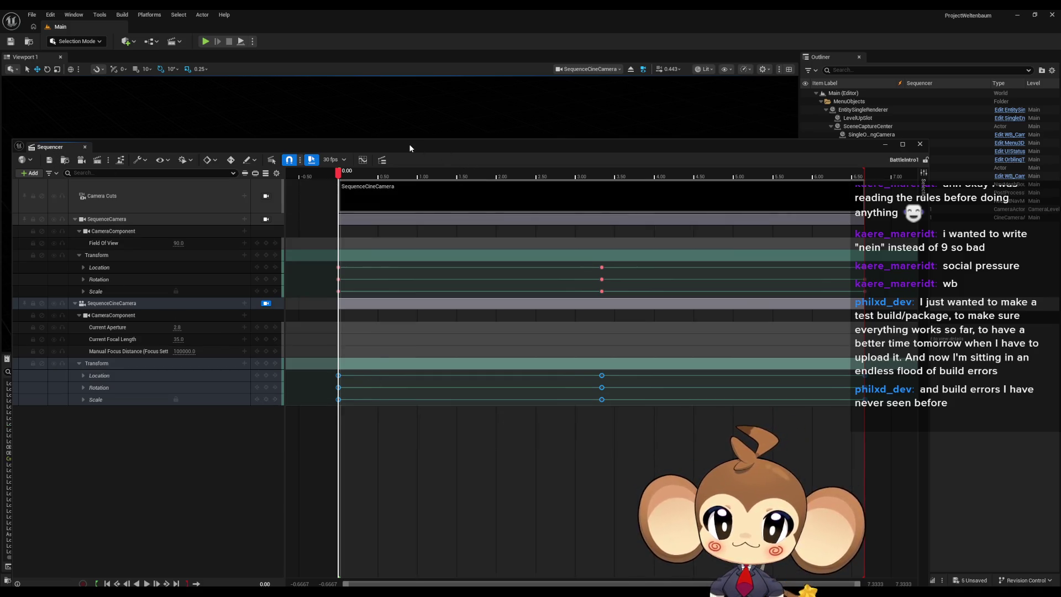
mouse_move(412, 144)
left_mouse_down()
mouse_move(423, 513)
mouse_move(425, 498)
mouse_move(440, 531)
mouse_move(429, 247)
left_mouse_up()
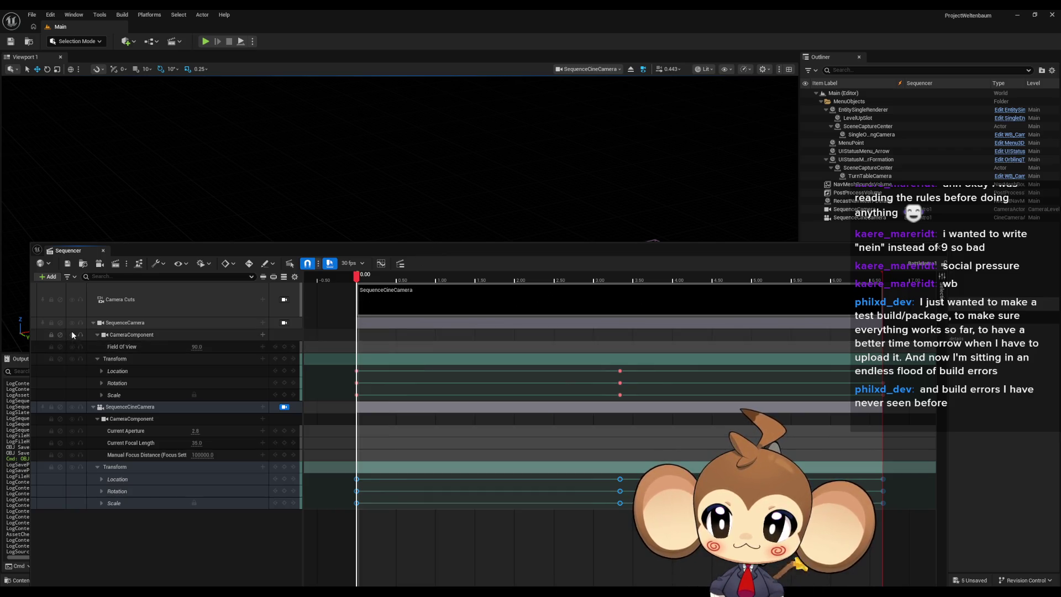
Step: Open BattleIntro2 and bind its camera cut to a new SequenceCineCamera
left_click_drag(469, 250, 482, 549)
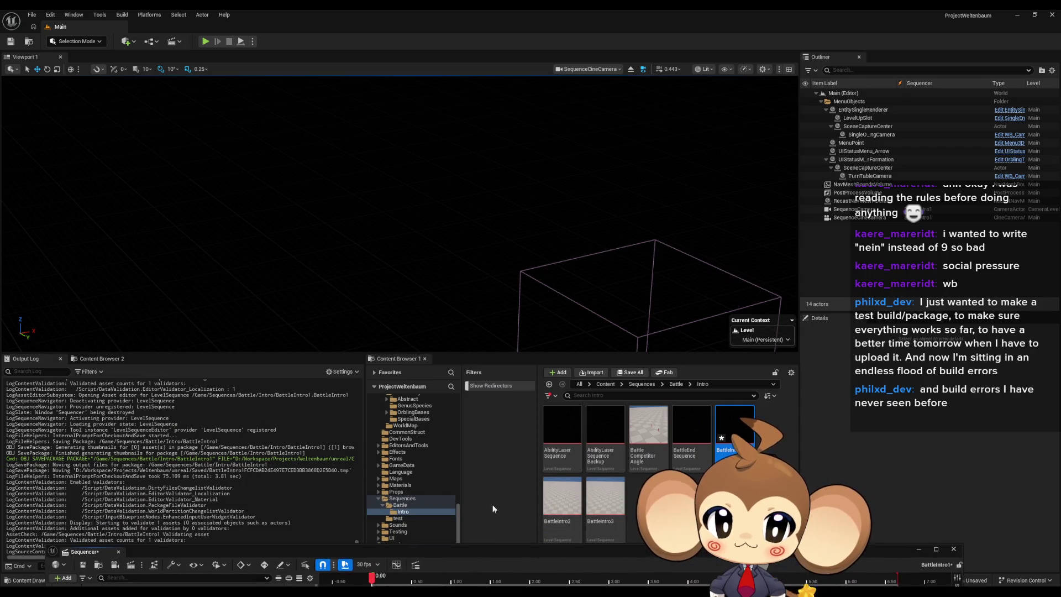
left_click(575, 492)
double_click(574, 492)
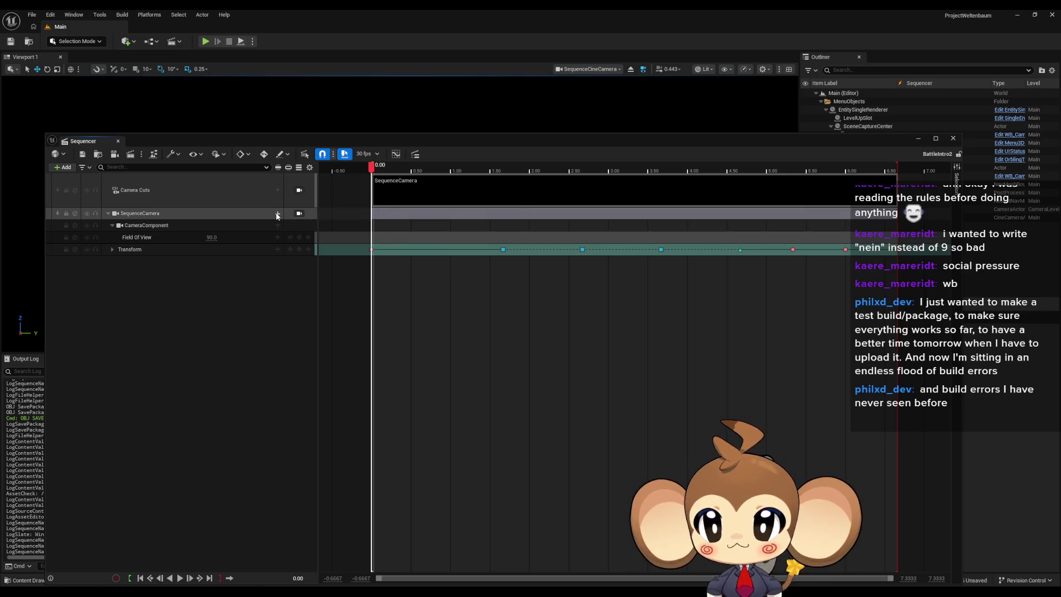
left_click(277, 213)
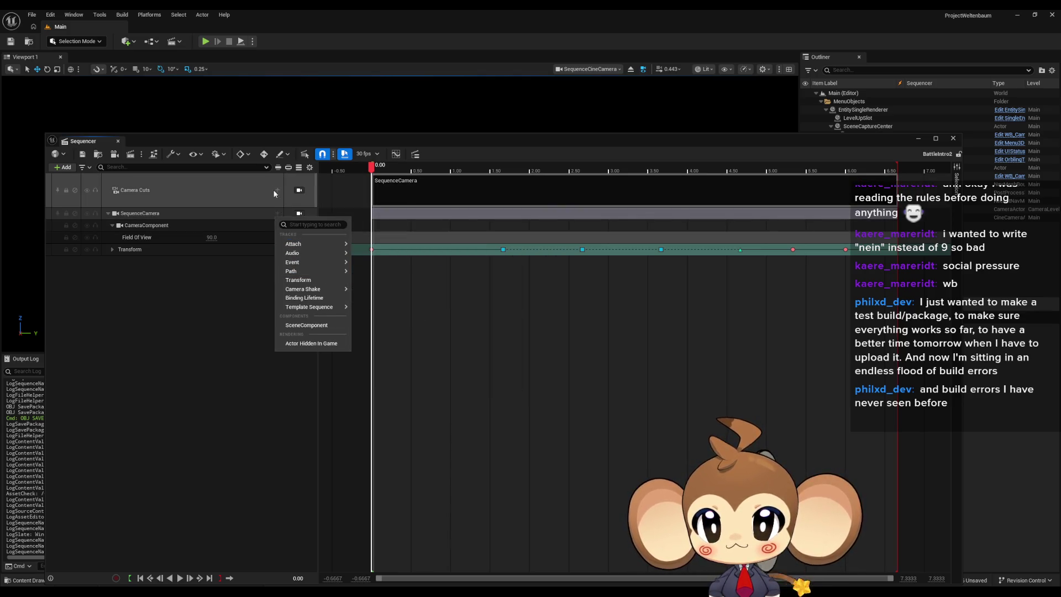
left_click(326, 244)
mouse_move(306, 209)
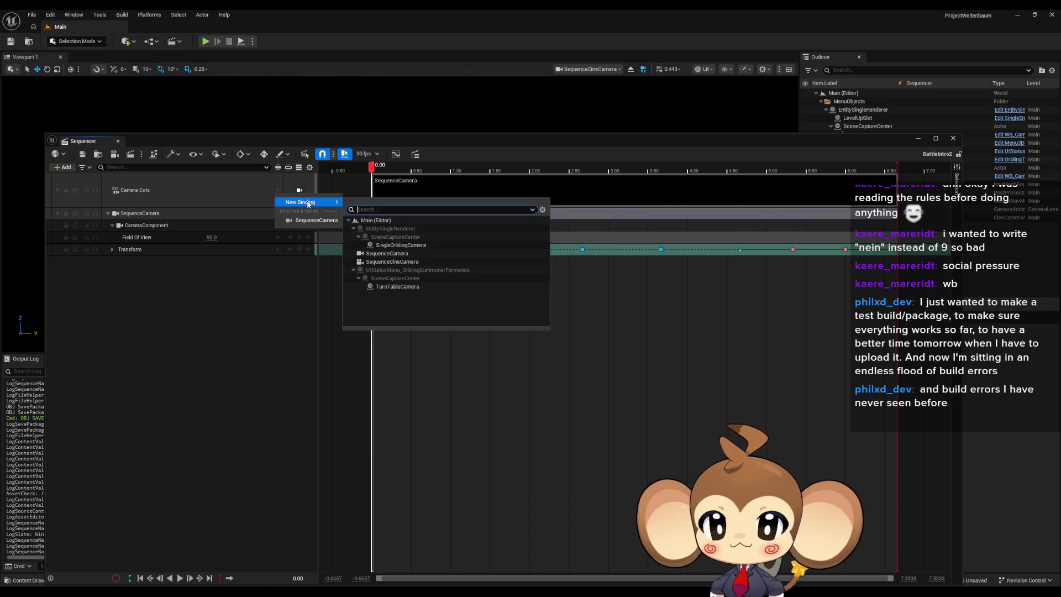
left_click(401, 261)
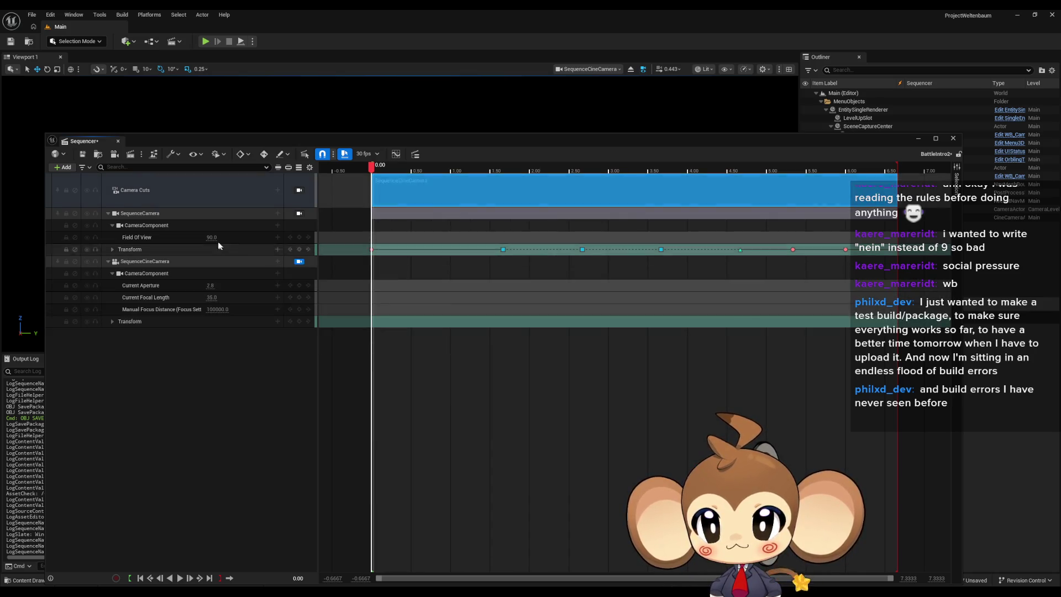
Step: Paste SequenceCamera's transform keys onto SequenceCineCamera, save, and deactivate the old SequenceCamera track
left_click(112, 249)
left_click(113, 357)
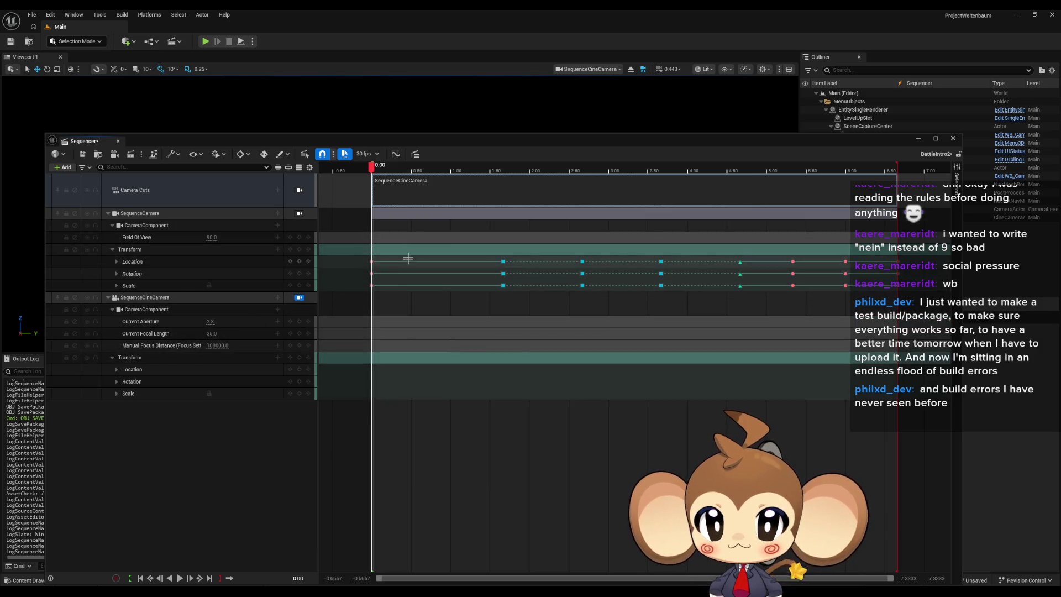
right_click(410, 251)
mouse_move(450, 301)
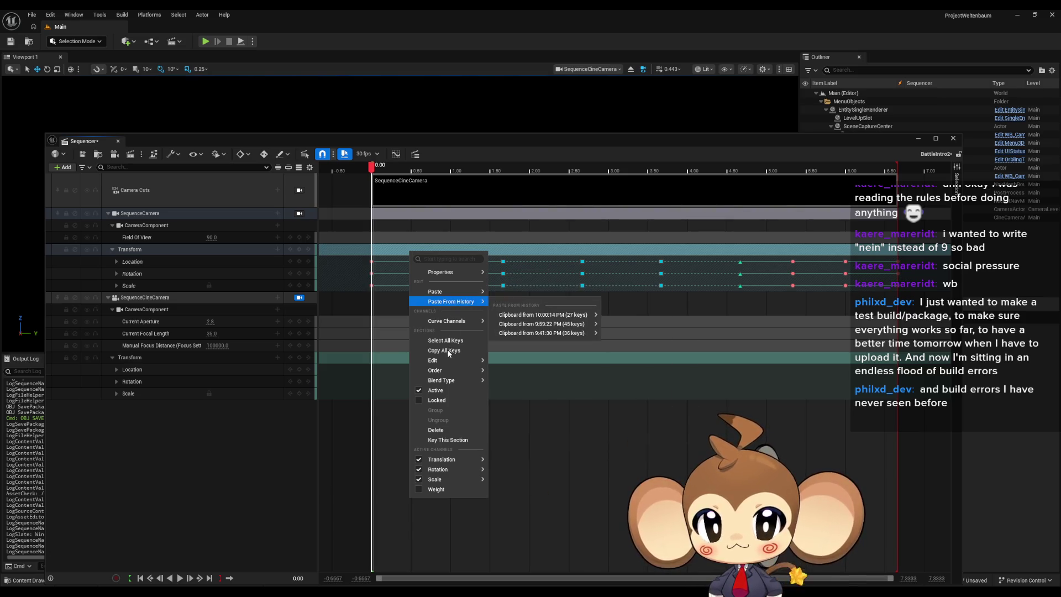
left_click(448, 351)
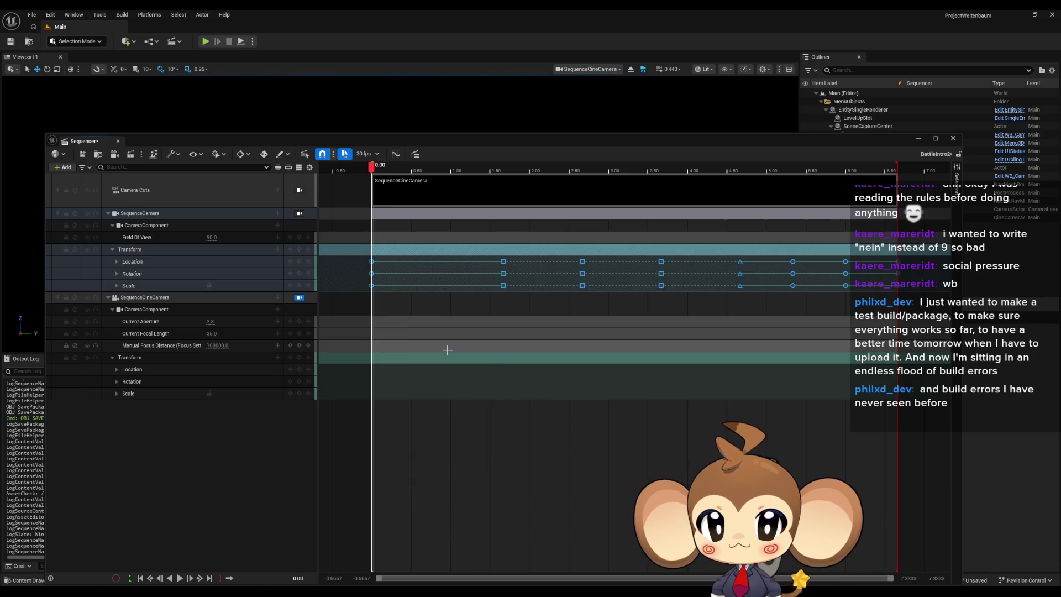
right_click(439, 360)
mouse_move(479, 396)
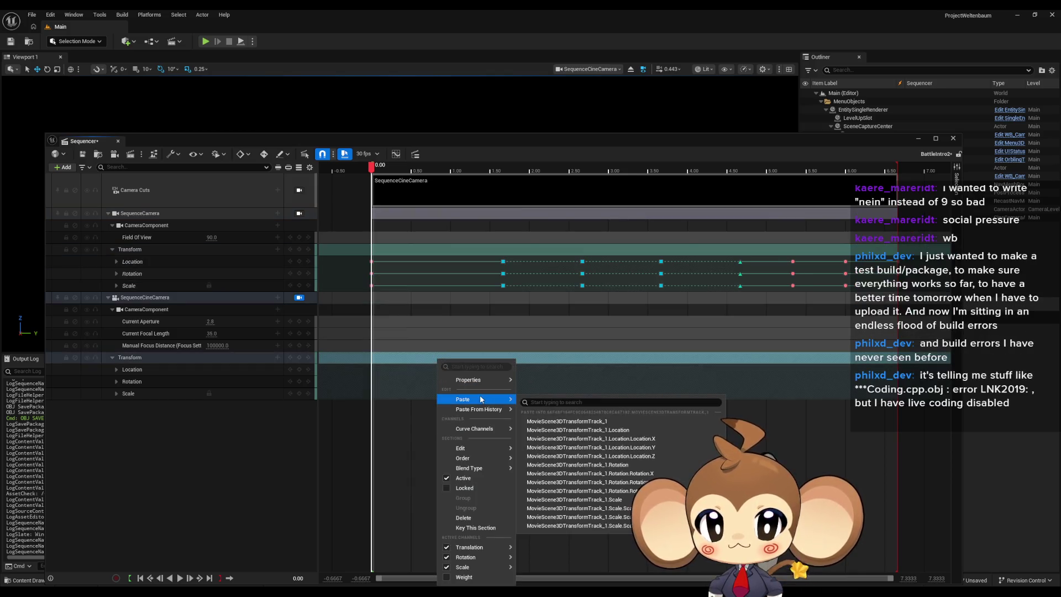
left_click(579, 423)
left_click(579, 423)
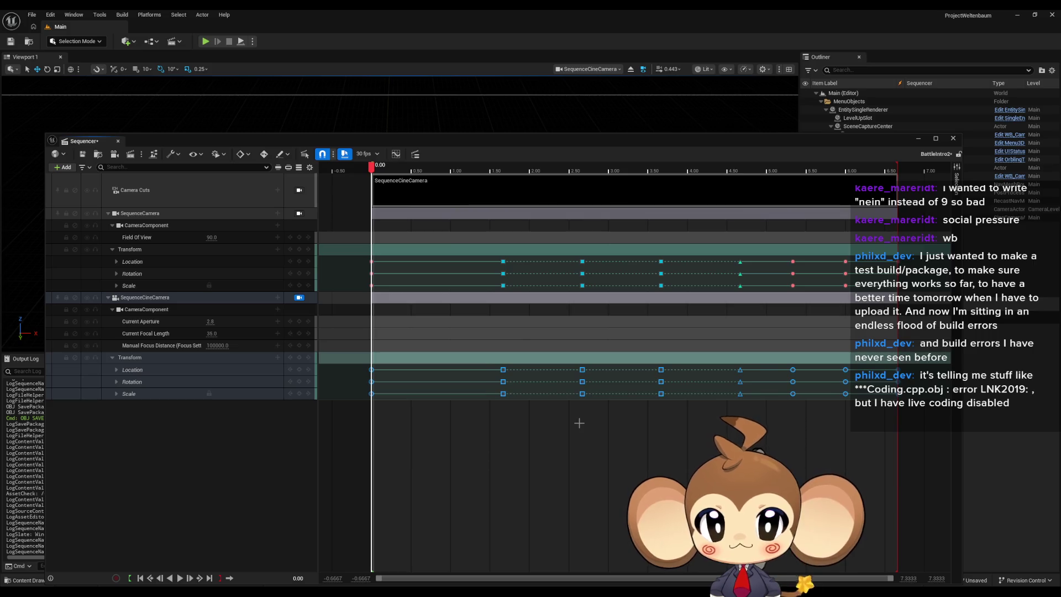
left_click(80, 155)
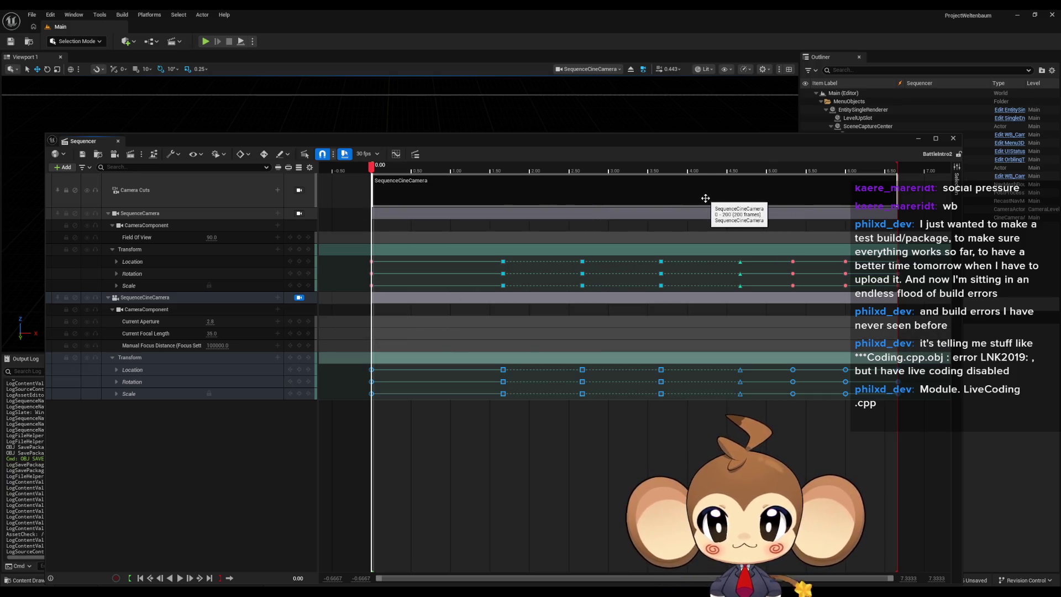
left_click(74, 213)
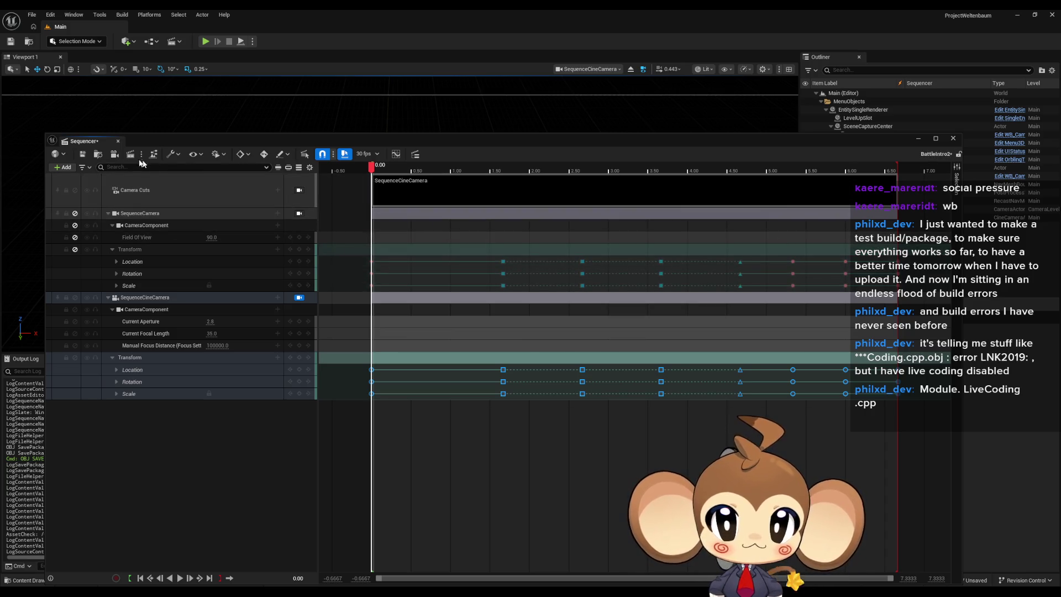
Step: Save BattleIntro2 again and minimize the floating Sequencer window
left_click(84, 157)
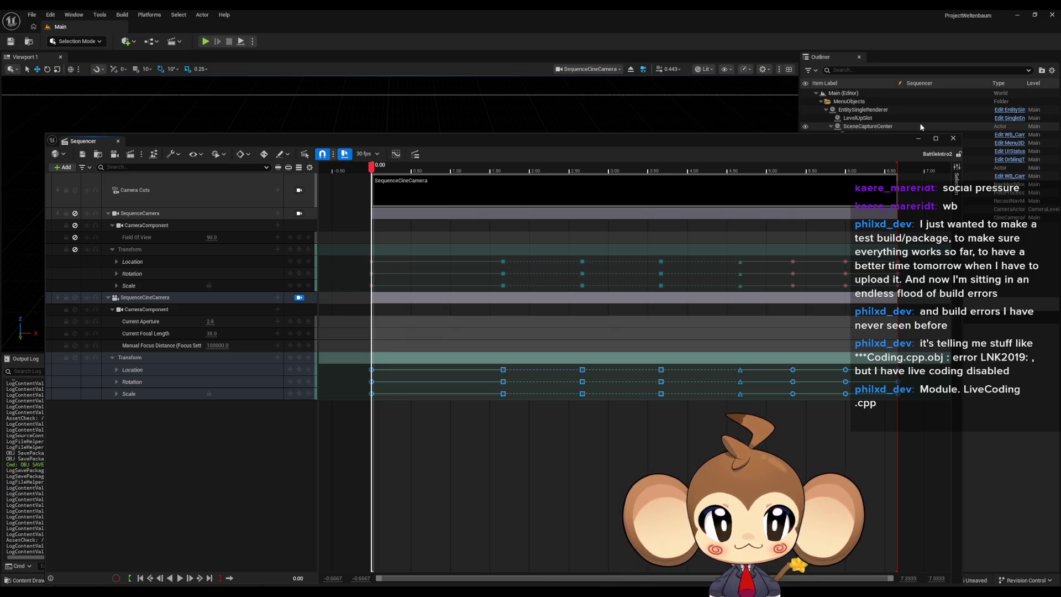
left_click(918, 137)
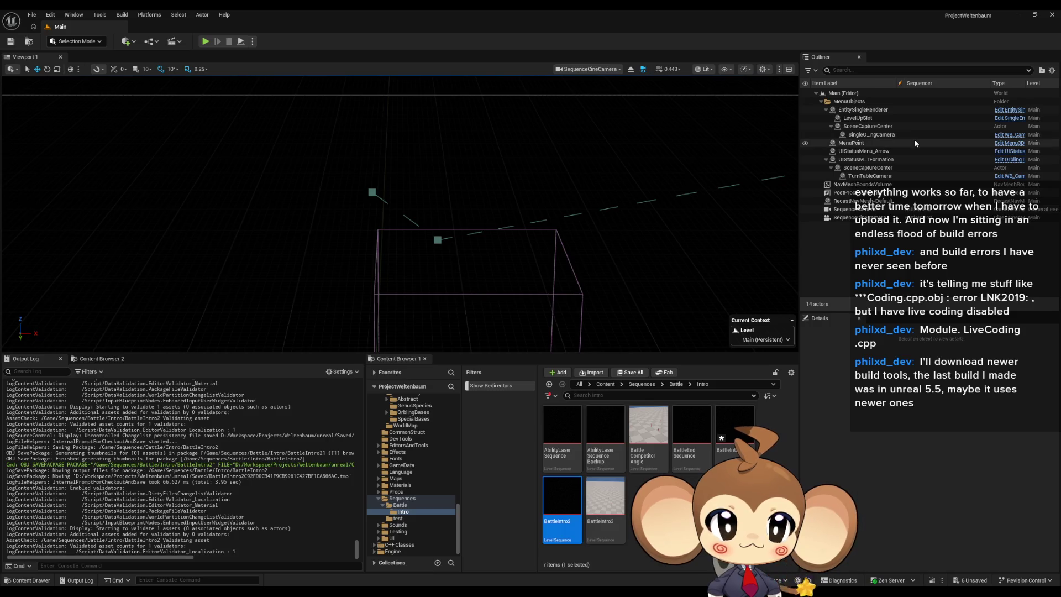
Step: Open BattleIntro3 and make SequenceCineCamera its camera cut's camera
double_click(605, 498)
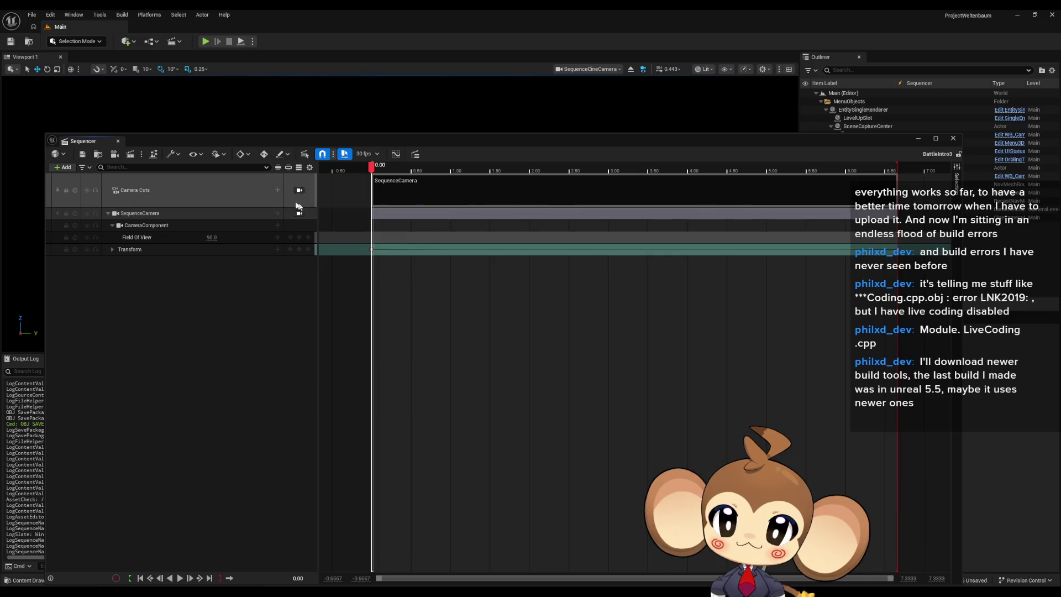
left_click(278, 190)
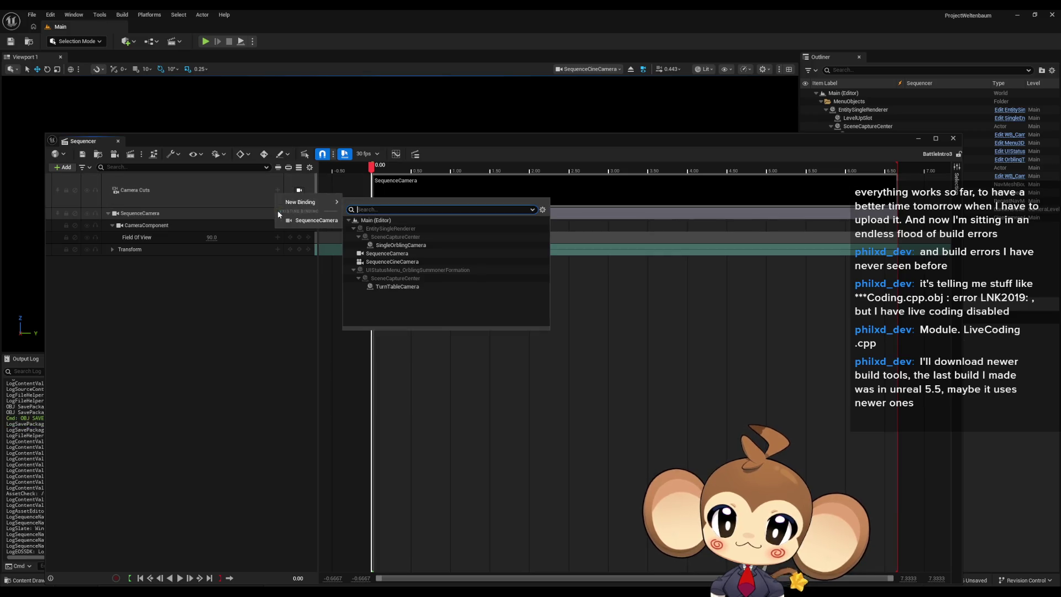
left_click(389, 262)
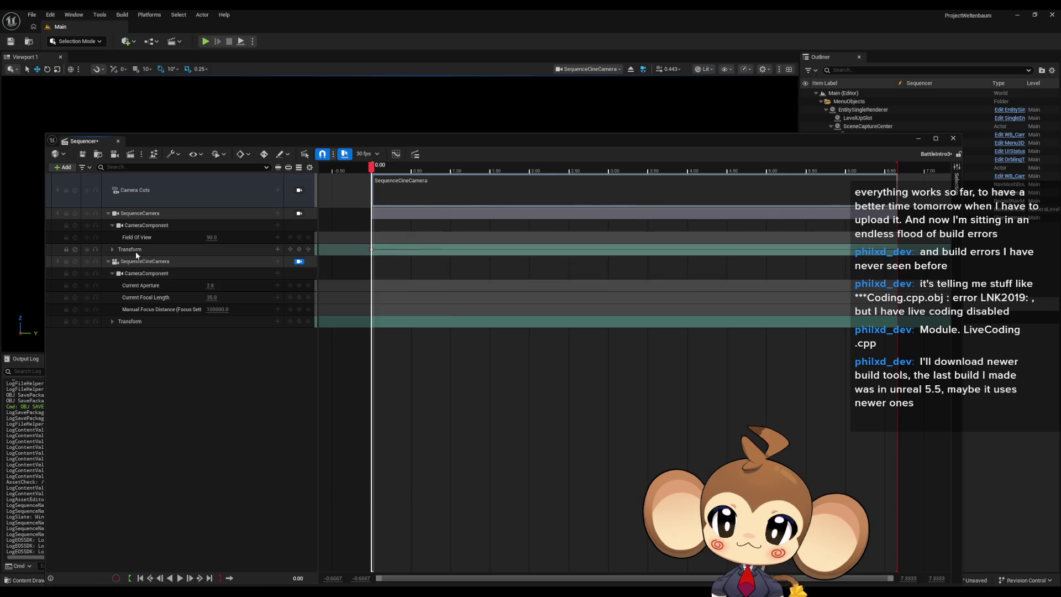
Step: Copy all SequenceCamera transform keys and paste them onto SequenceCineCamera's Transform
left_click(112, 249)
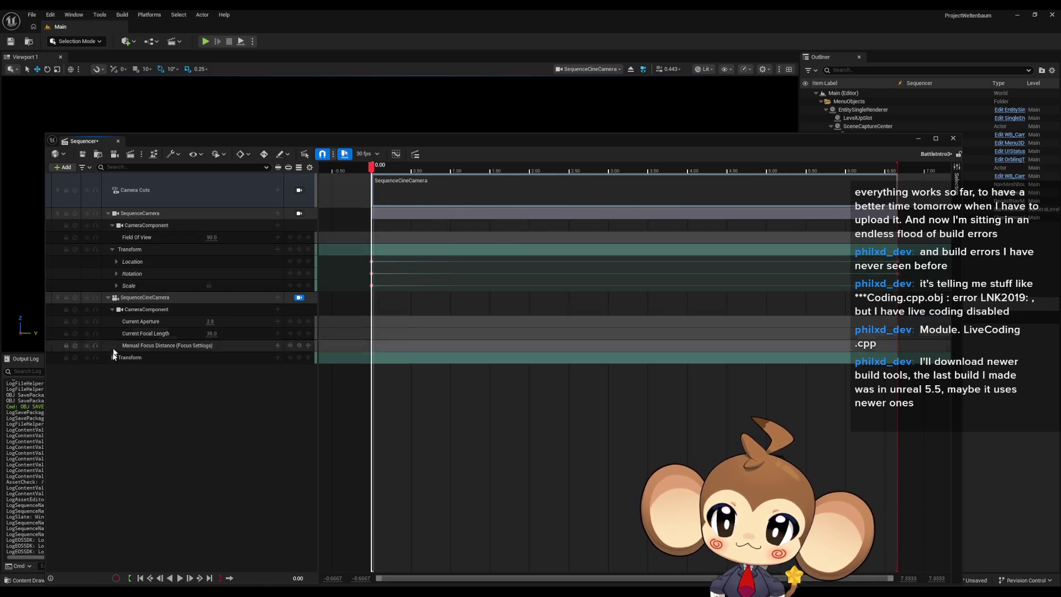
left_click(112, 357)
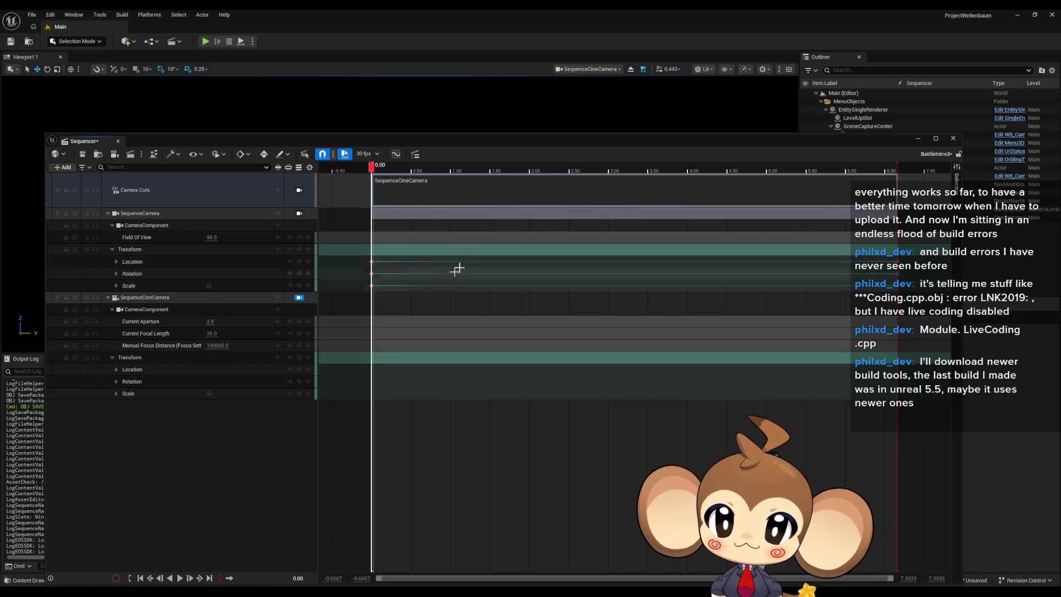
right_click(405, 249)
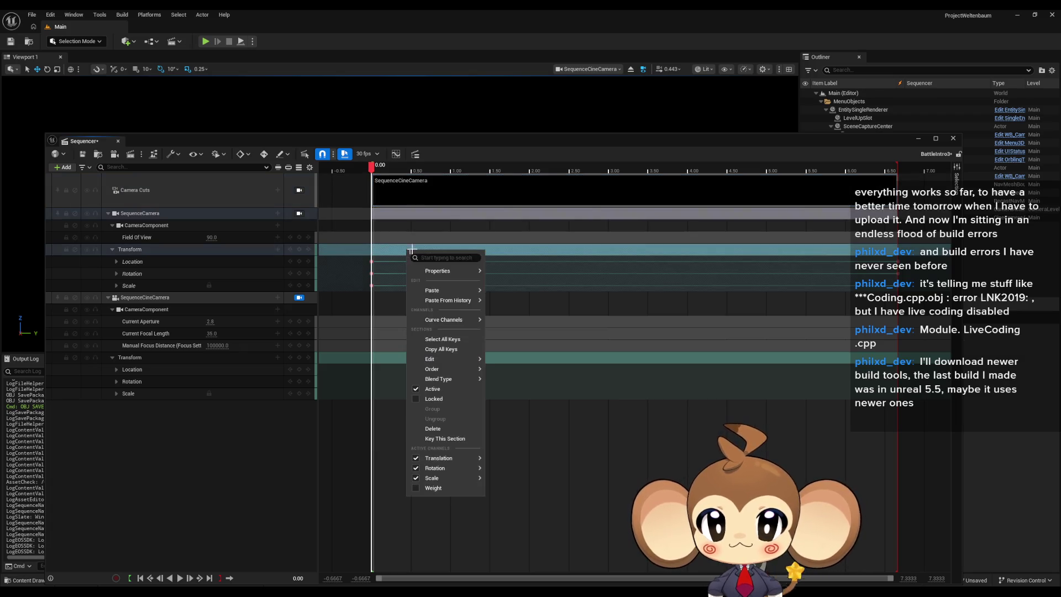
left_click(451, 349)
right_click(415, 360)
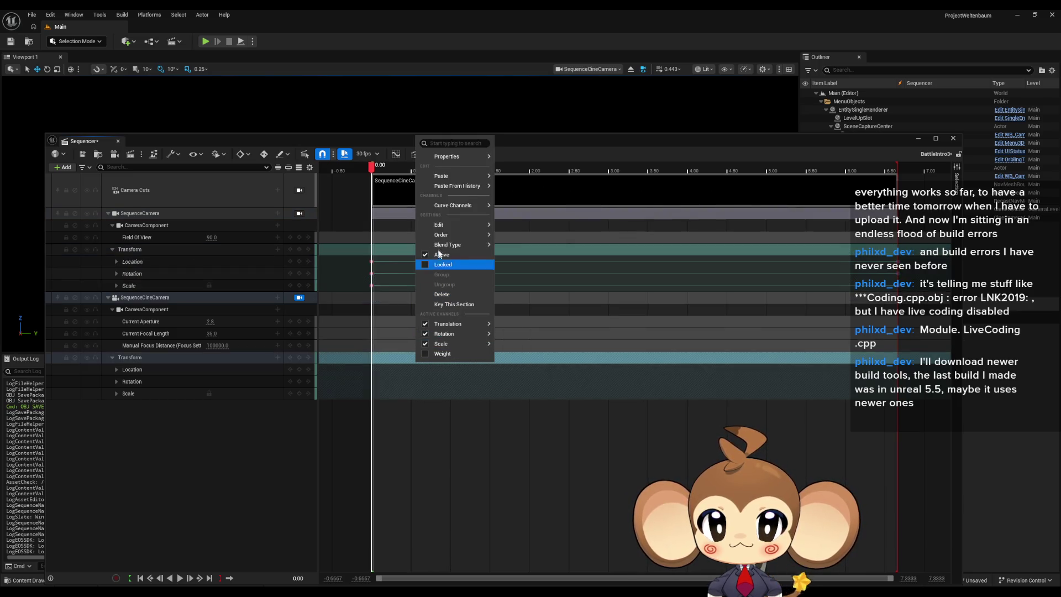
mouse_move(442, 175)
left_click(536, 199)
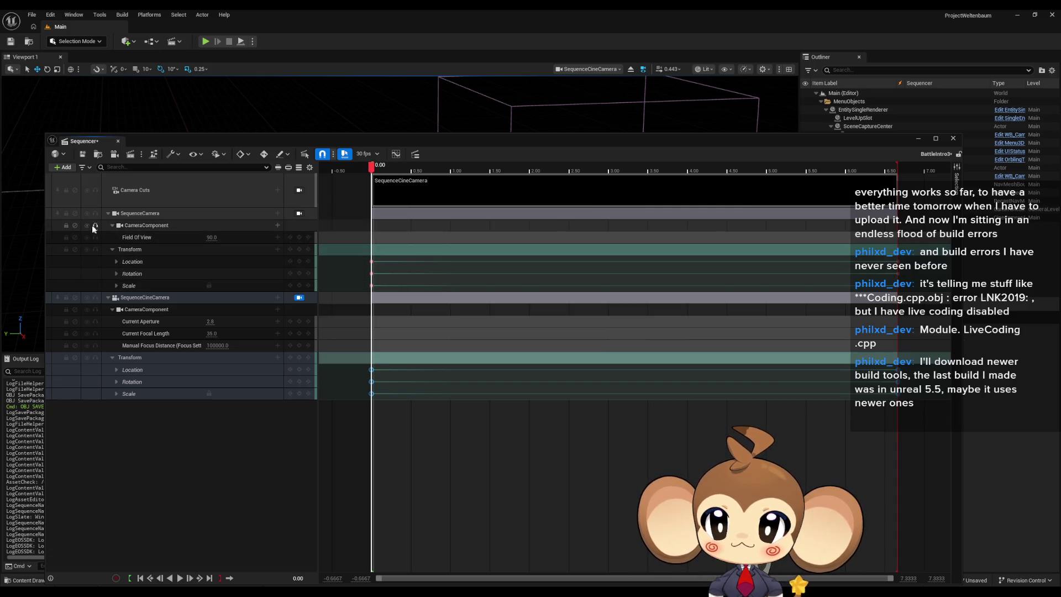
Step: Deactivate the SequenceCamera track, save BattleIntro3, and minimize the Sequencer
left_click(75, 213)
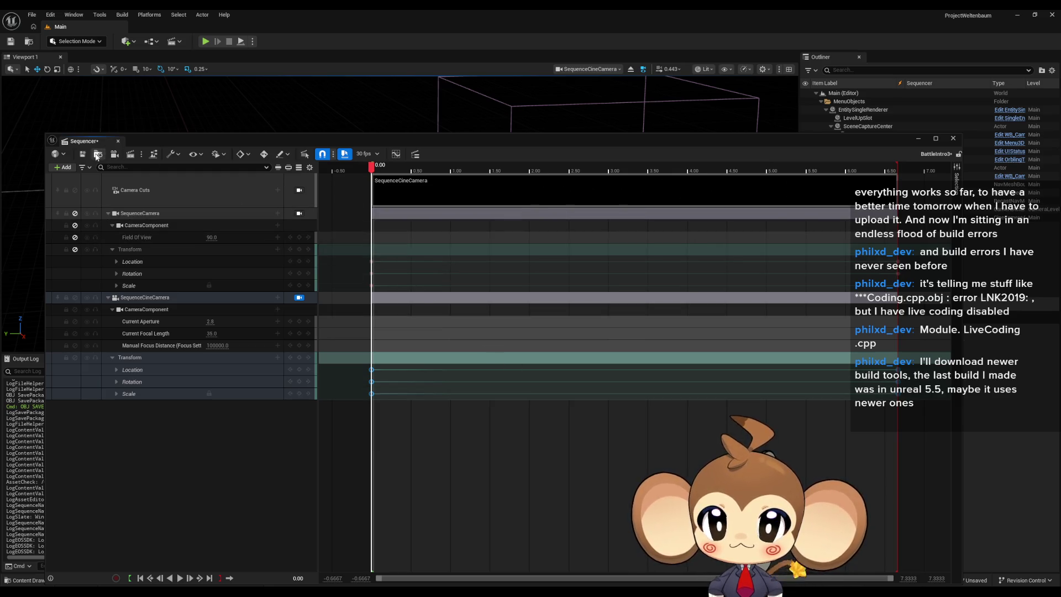
left_click(81, 154)
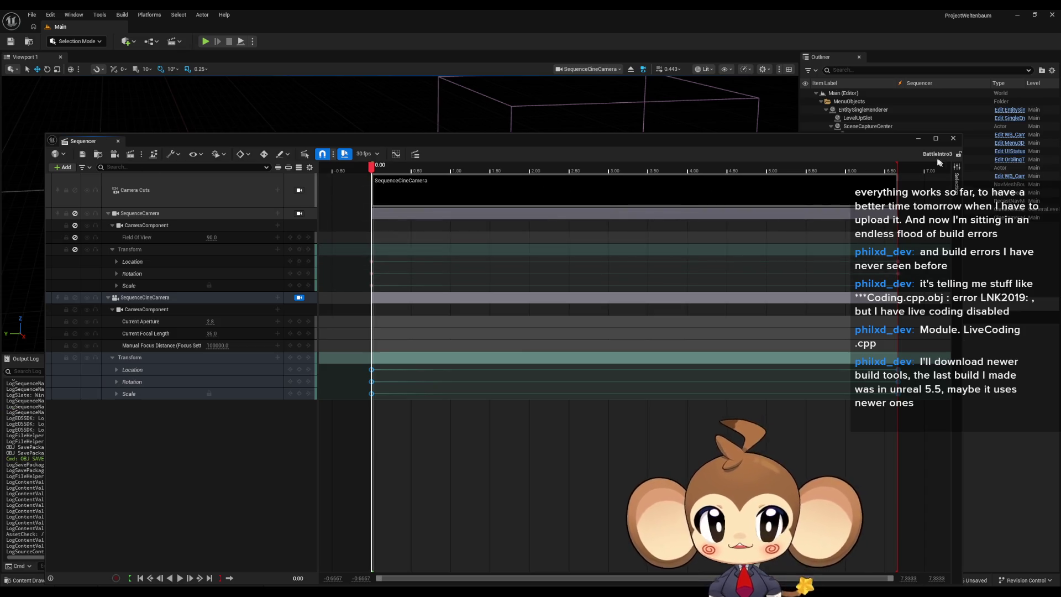
left_click(918, 138)
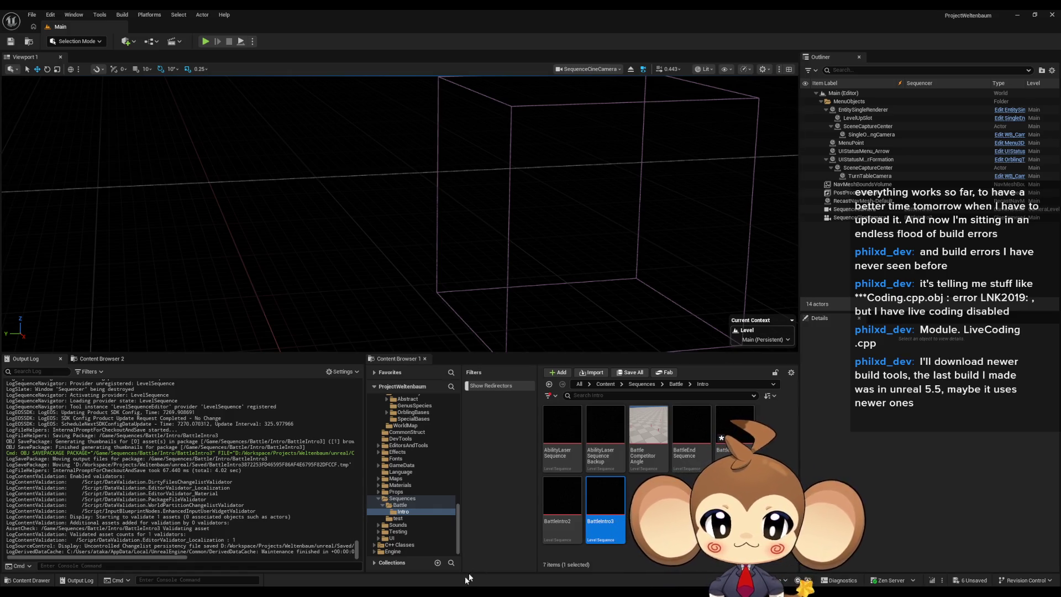
Step: Restore and close the BattleIntro3 Sequencer, then select SequenceCineCamera in the Outliner
mouse_move(469, 590)
left_click(557, 555)
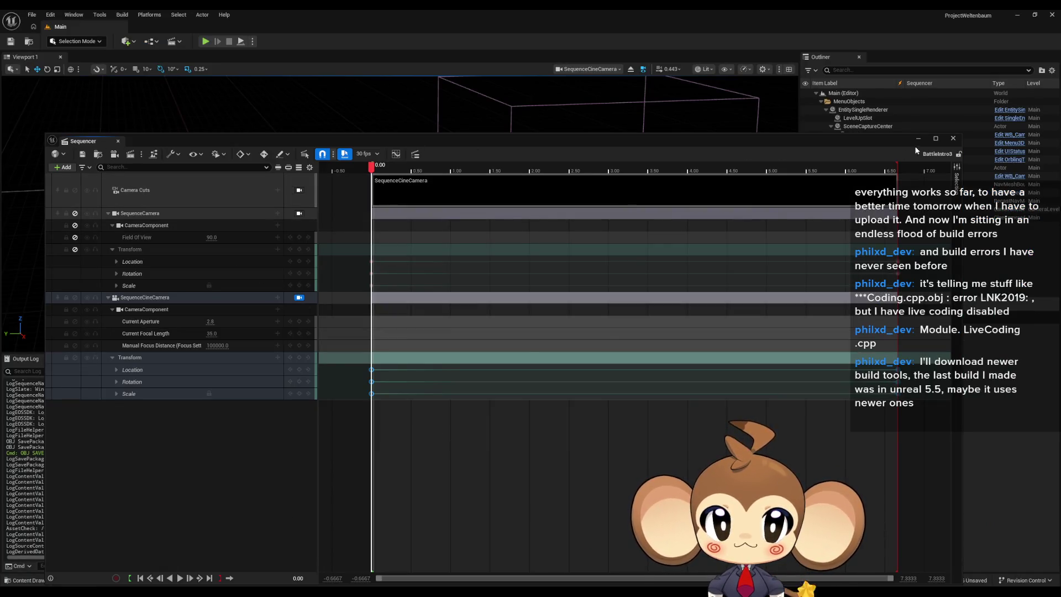
left_click(953, 139)
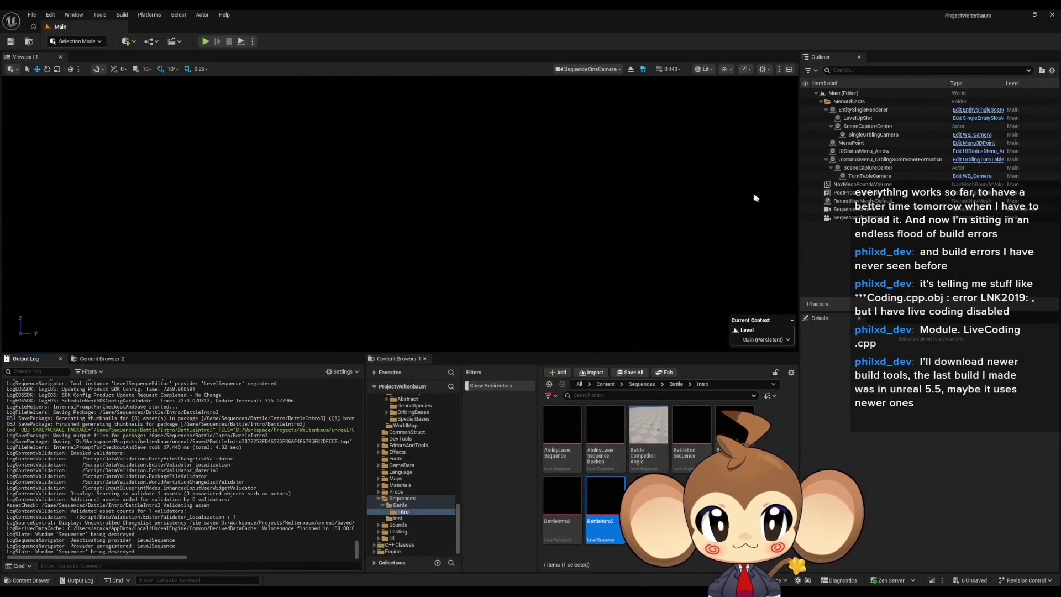
left_click(871, 217)
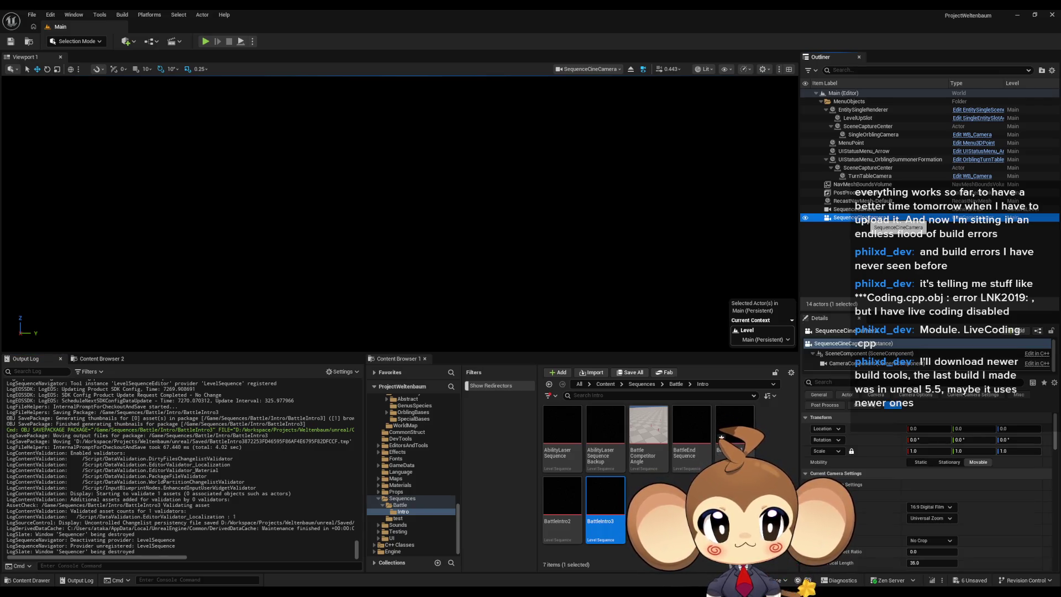
Step: Enable an option in SequenceCineCamera's Details, then run and stop a play-test
scroll(952, 468, "down", 4)
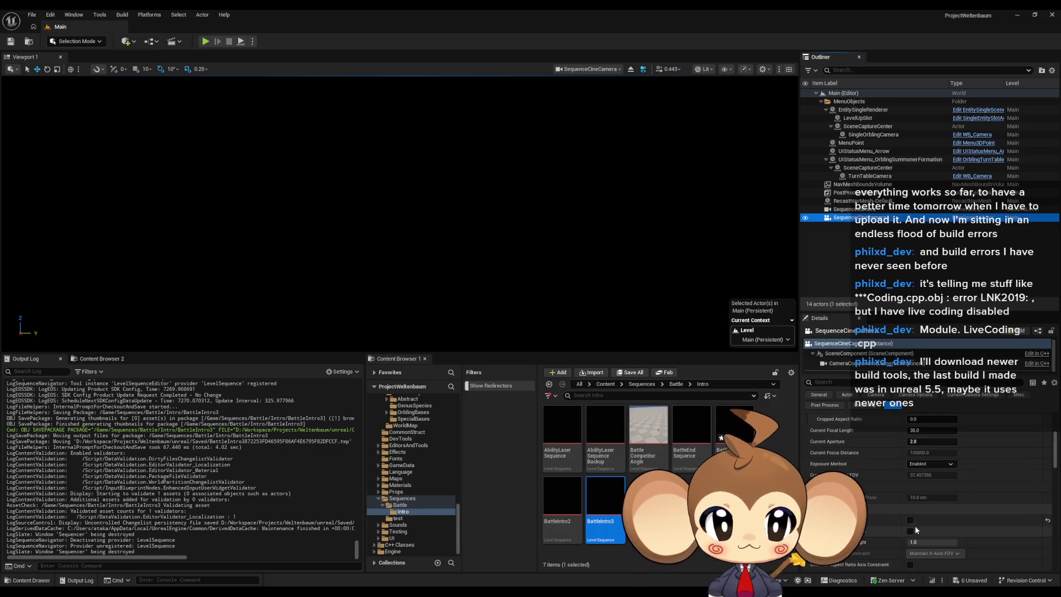
left_click(910, 519)
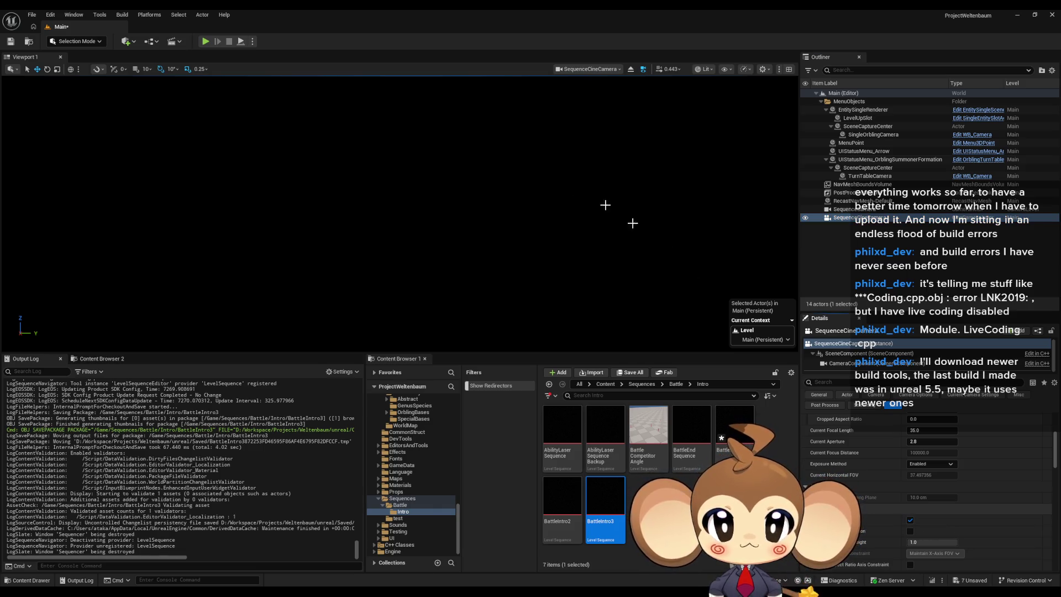
key("alt+p")
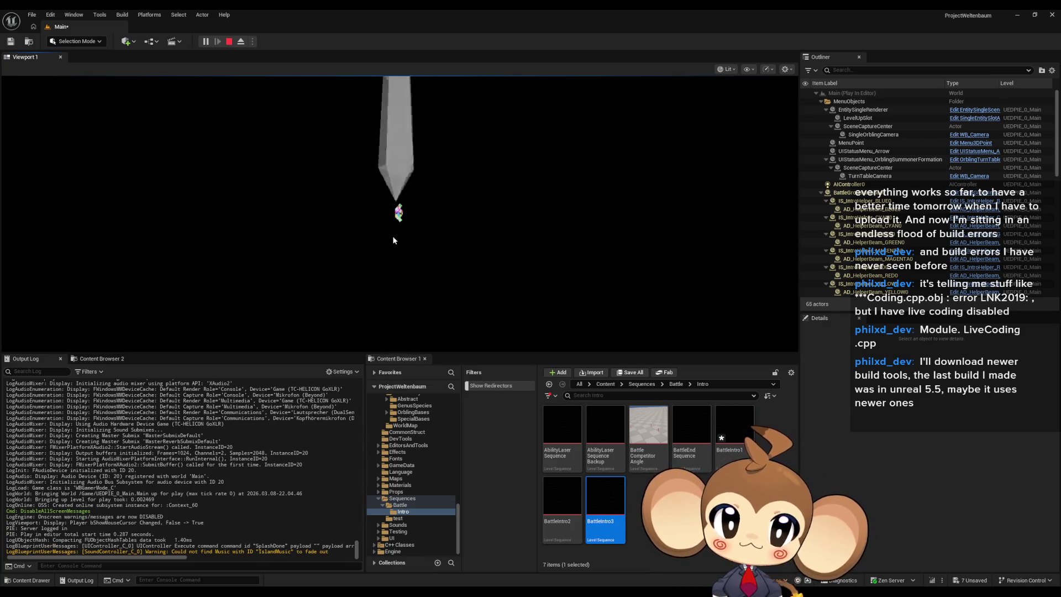
left_click(229, 41)
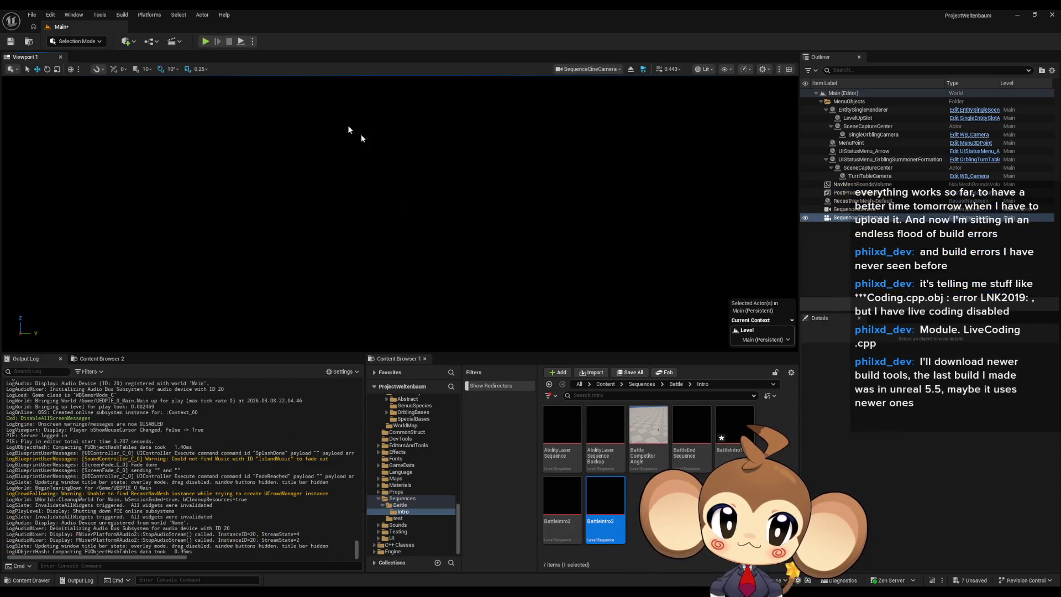
Step: Collapse the crop settings and expand the lookat tracking settings in the camera Details
scroll(947, 531, "down", 5)
scroll(940, 496, "up", 2)
scroll(834, 473, "up", 1)
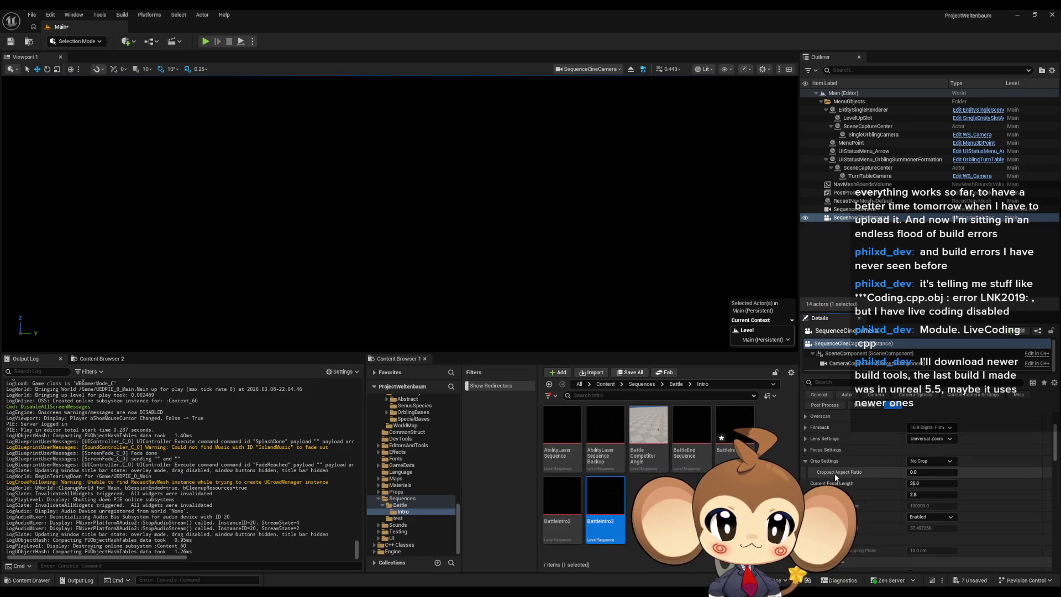
left_click(807, 461)
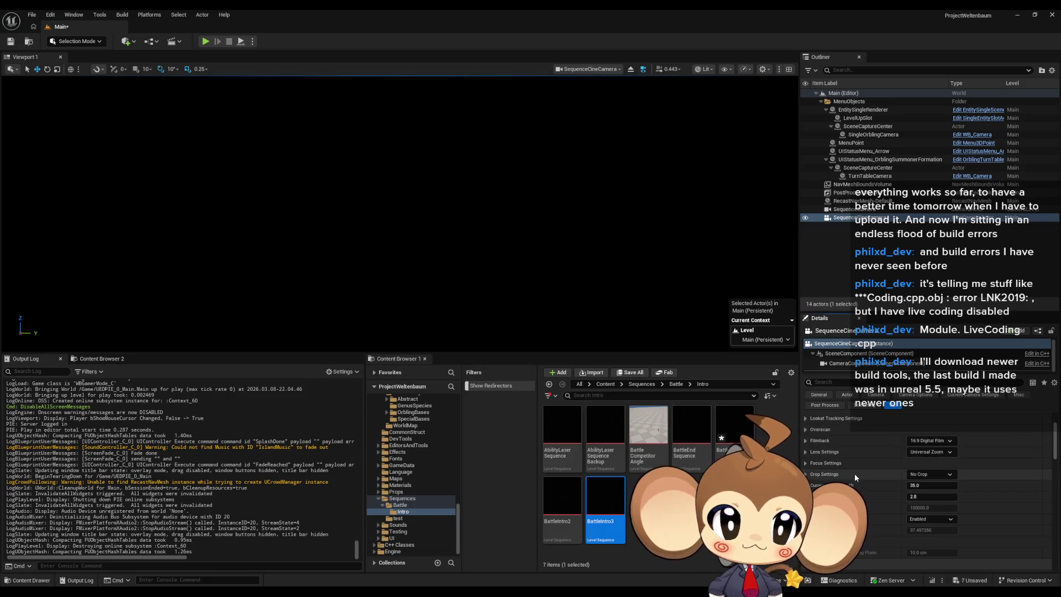
scroll(811, 469, "up", 2)
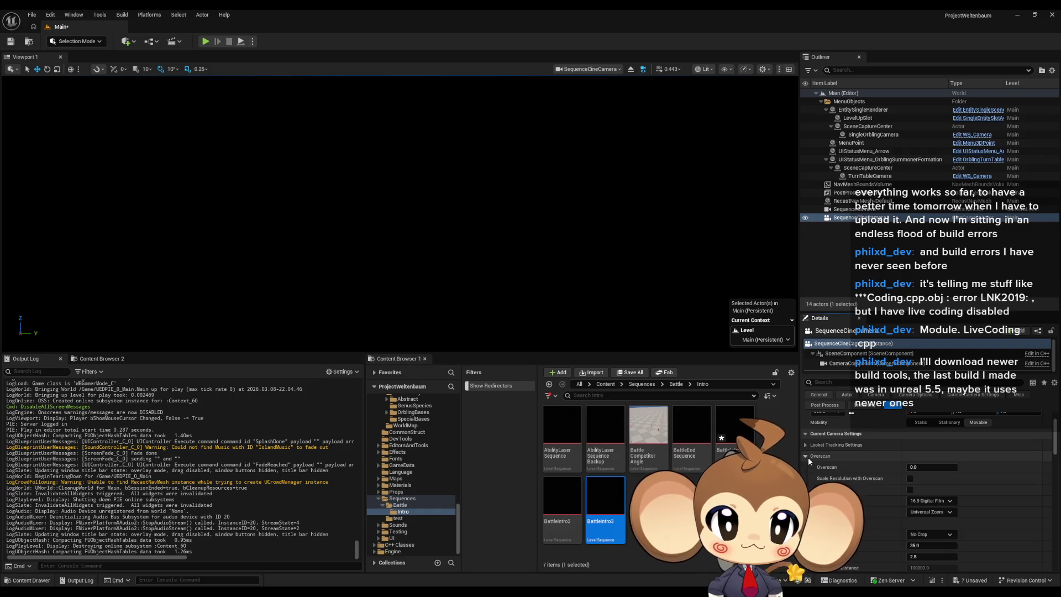
left_click(807, 447)
scroll(824, 473, "down", 10)
scroll(823, 473, "up", 5)
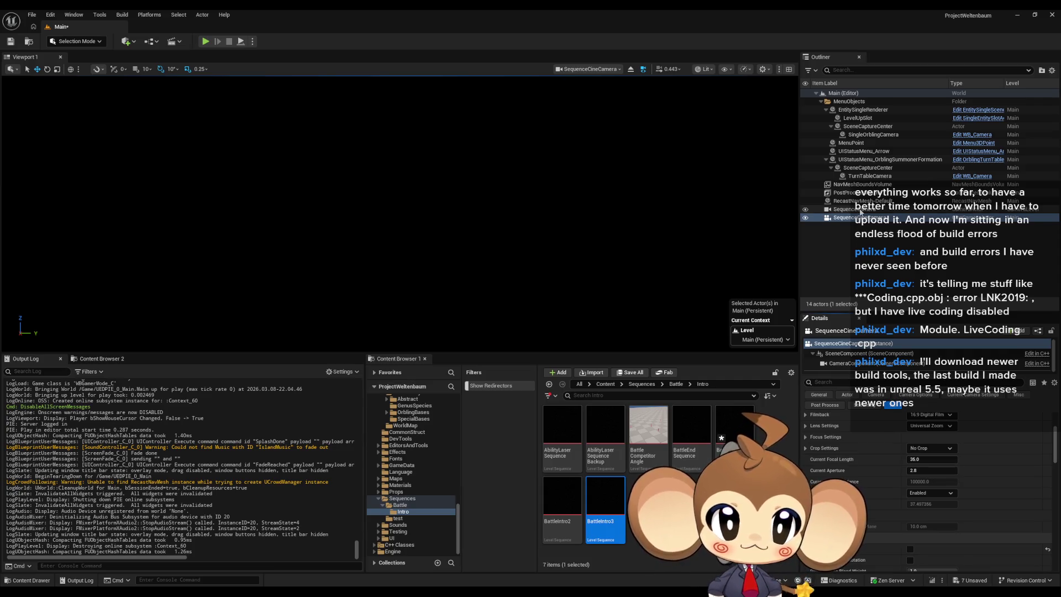
Step: Check SequenceCamera's properties, then enable another camera option on SequenceCineCamera
left_click(845, 208)
left_click(845, 217)
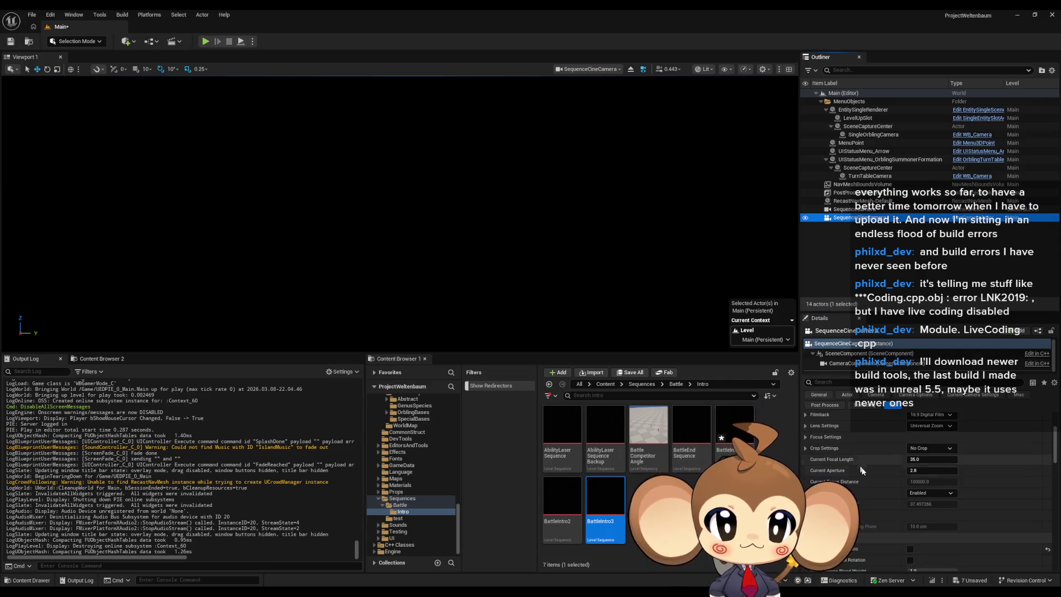
left_click(910, 535)
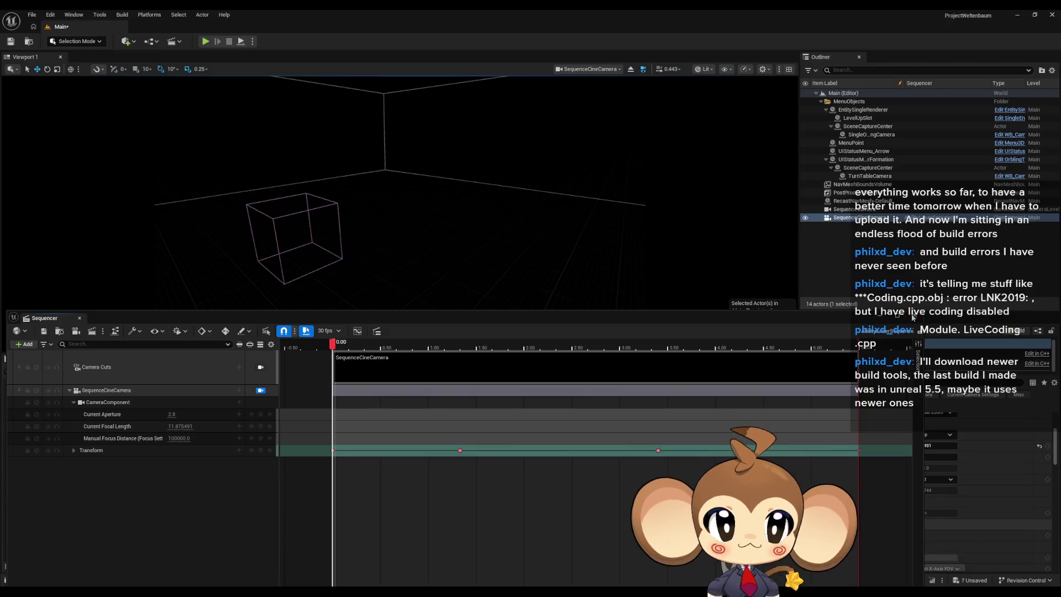
Step: Open AbilityLaserSequenceBackup, toggle its SequenceCamera track off and on, and close it
double_click(606, 429)
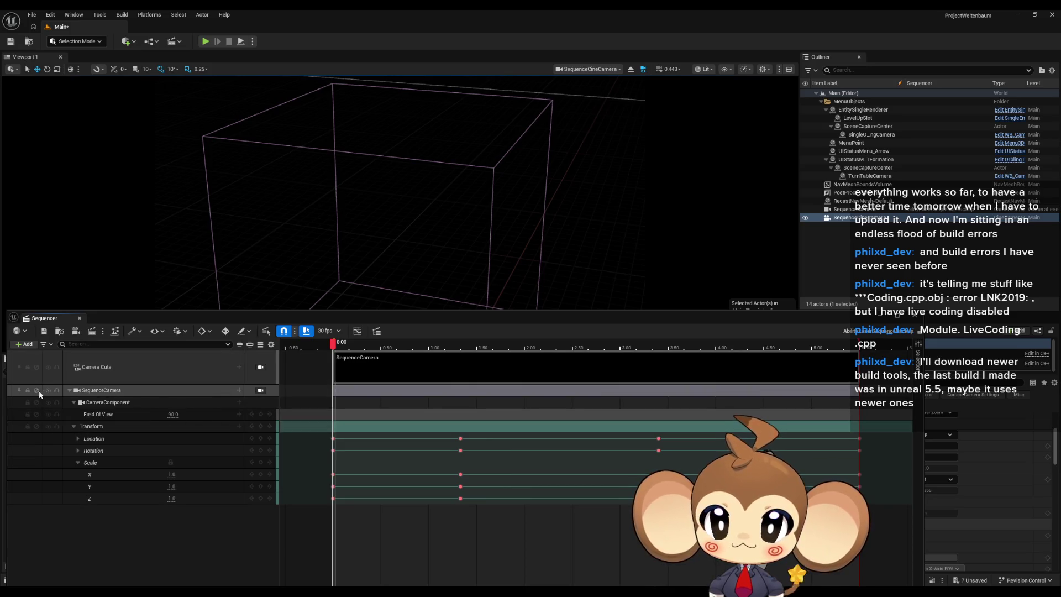
left_click(36, 391)
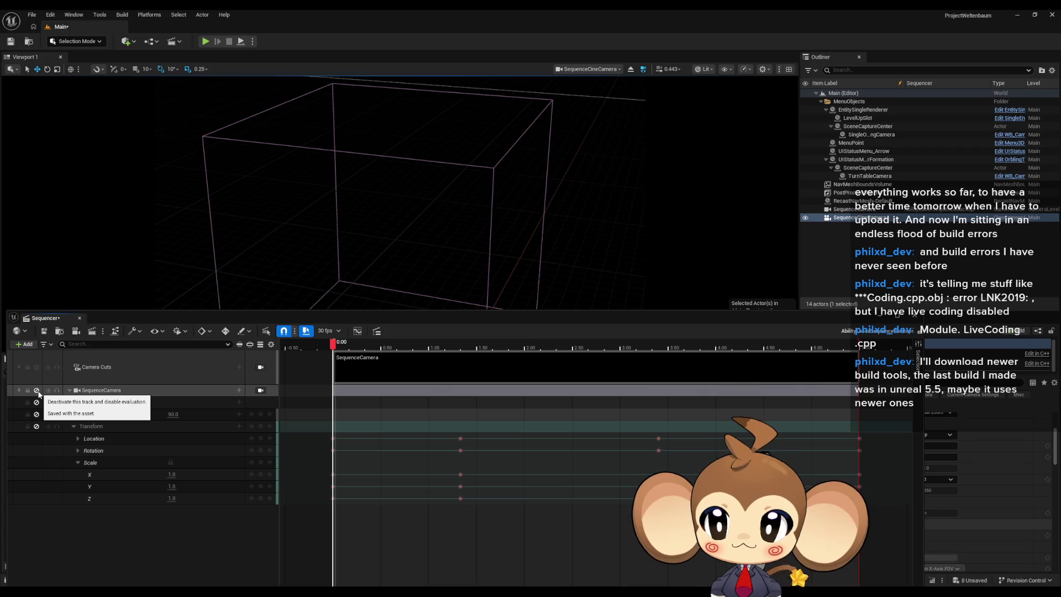
left_click(37, 391)
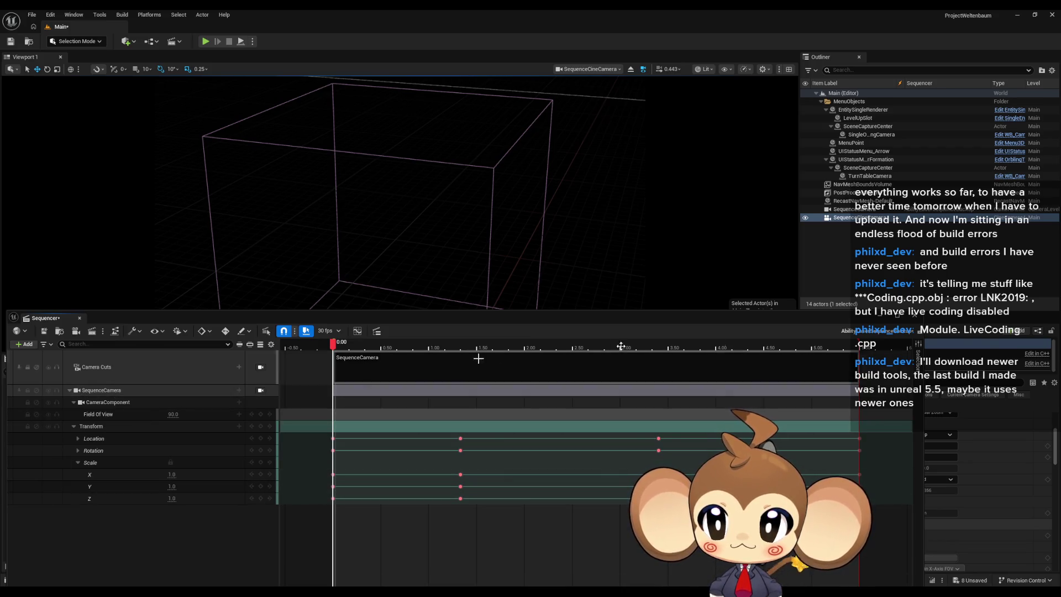
left_click(914, 326)
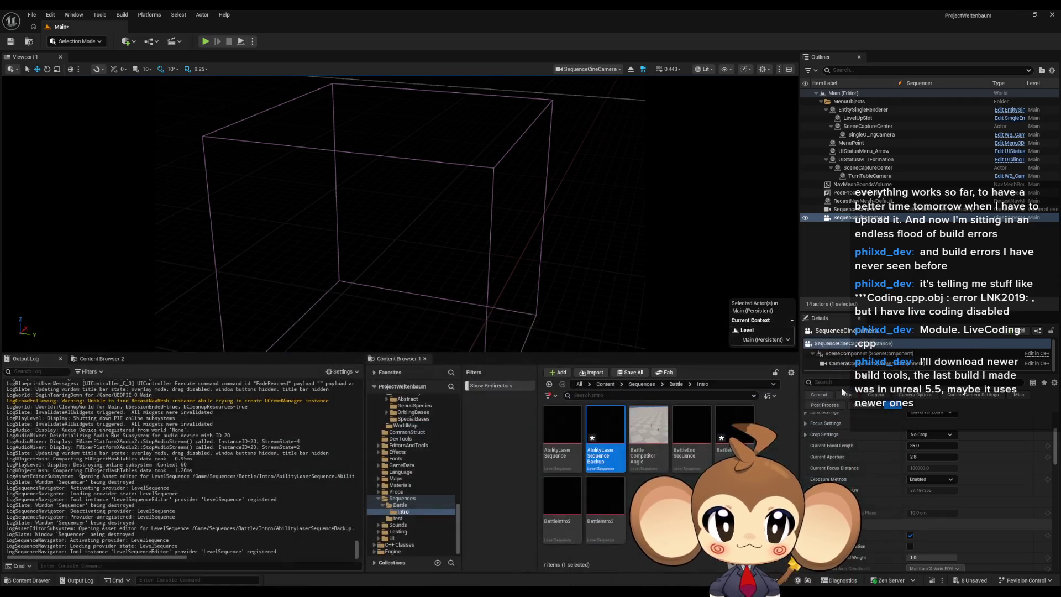
Step: Open the BattleCompetitorAngle sequence and close it again
left_click(641, 433)
double_click(641, 435)
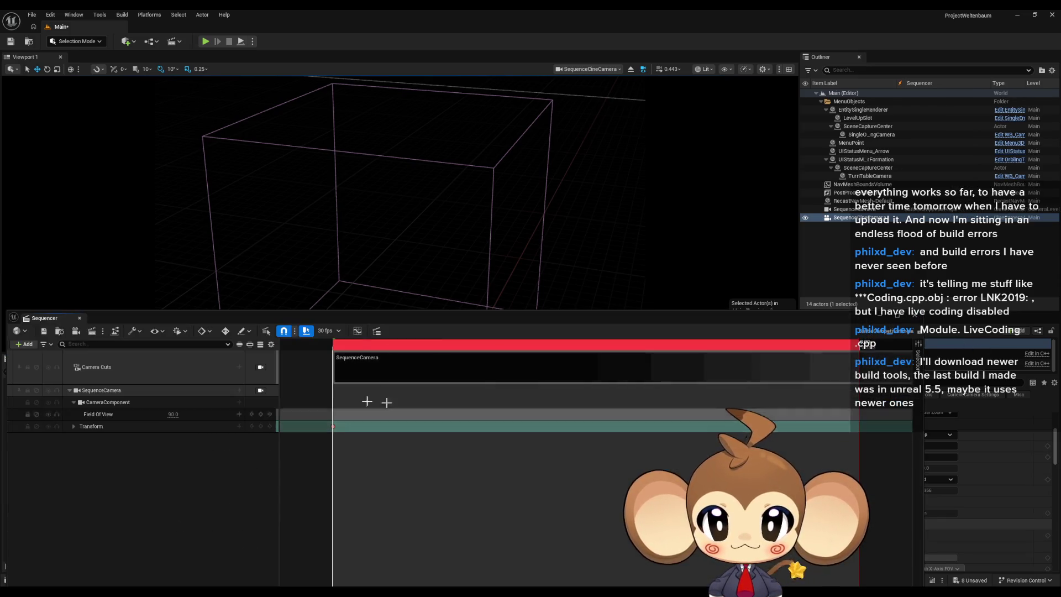
left_click(910, 318)
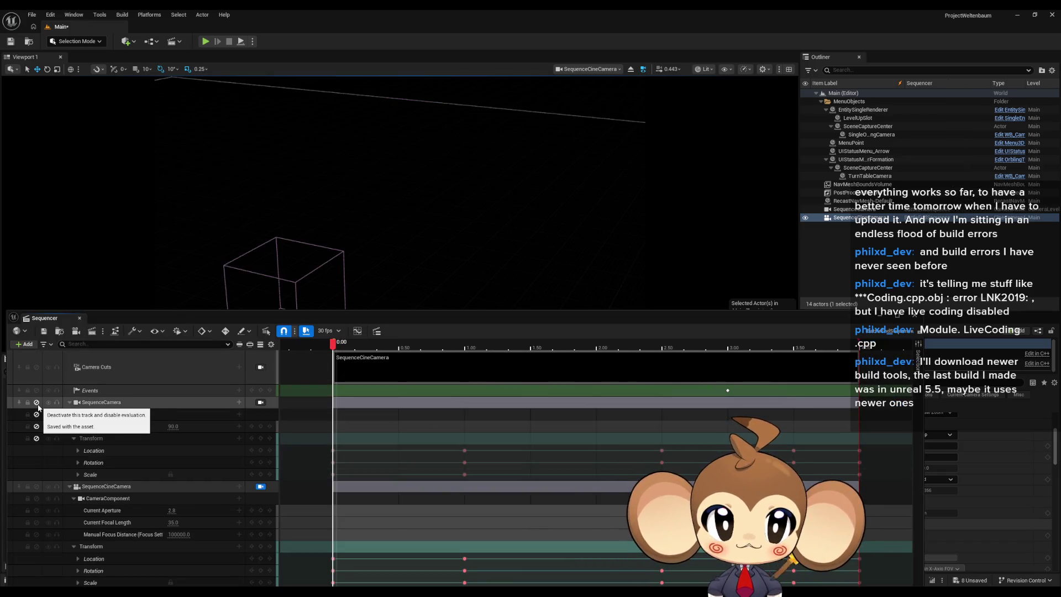
Step: Preview through SequenceCamera, reactivate its track, and dock the Sequencer along the bottom
left_click(859, 210)
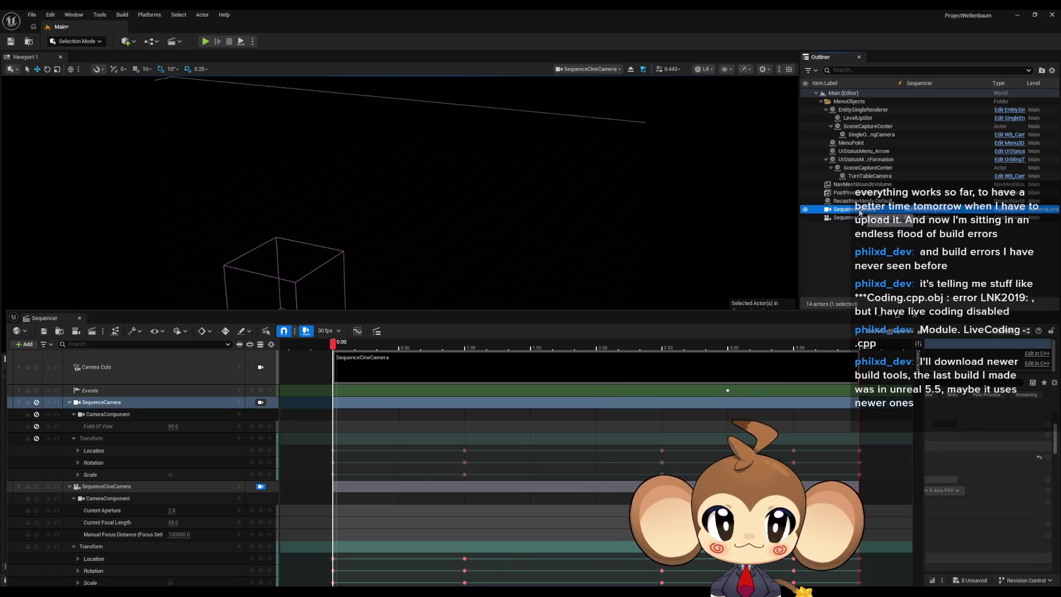
left_click(260, 402)
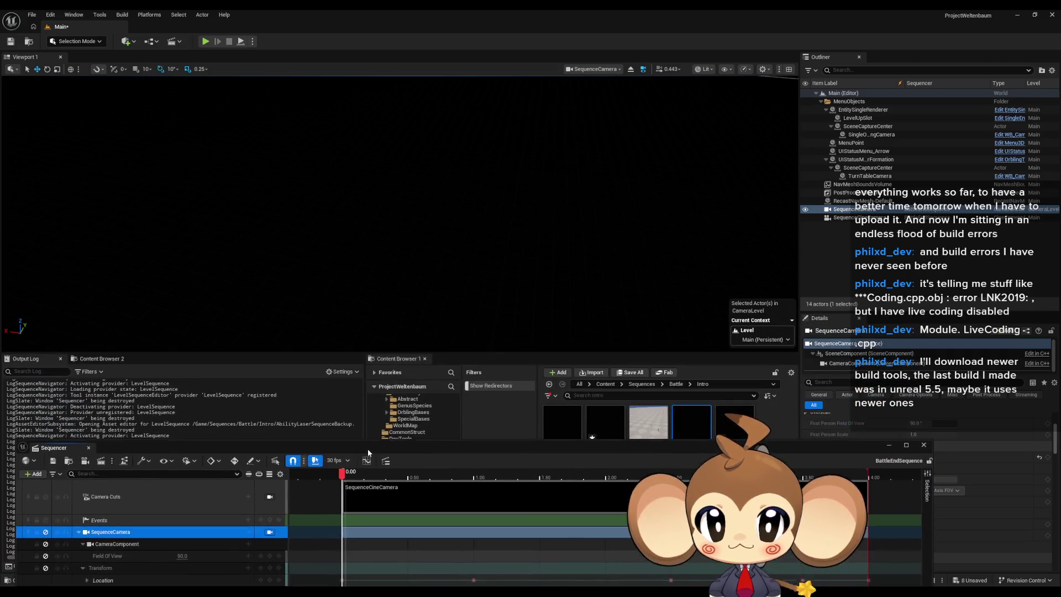
left_click_drag(367, 448, 402, 271)
left_click(80, 355)
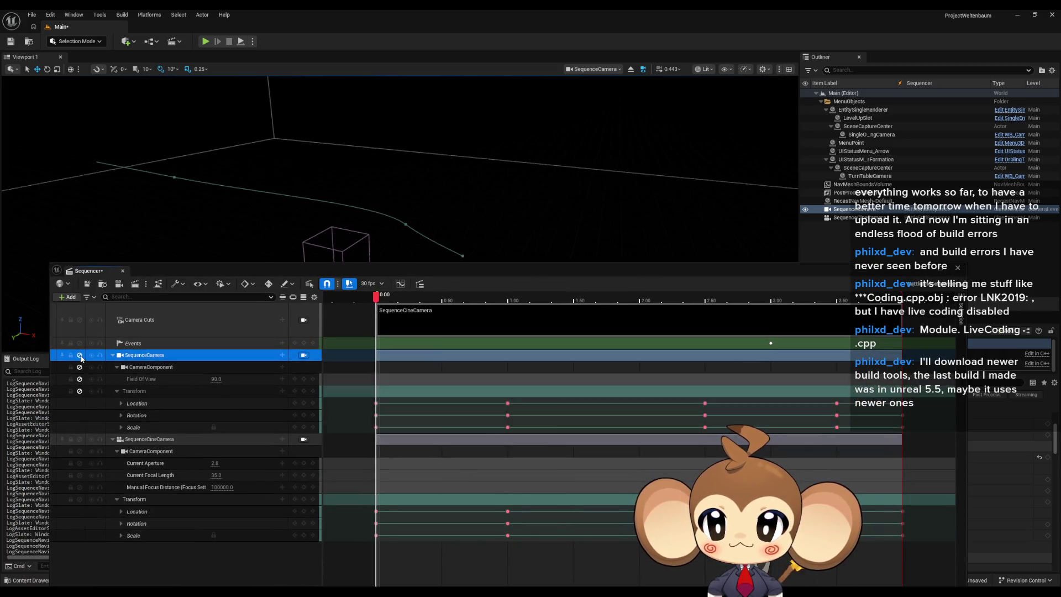
left_click_drag(347, 292, 347, 341)
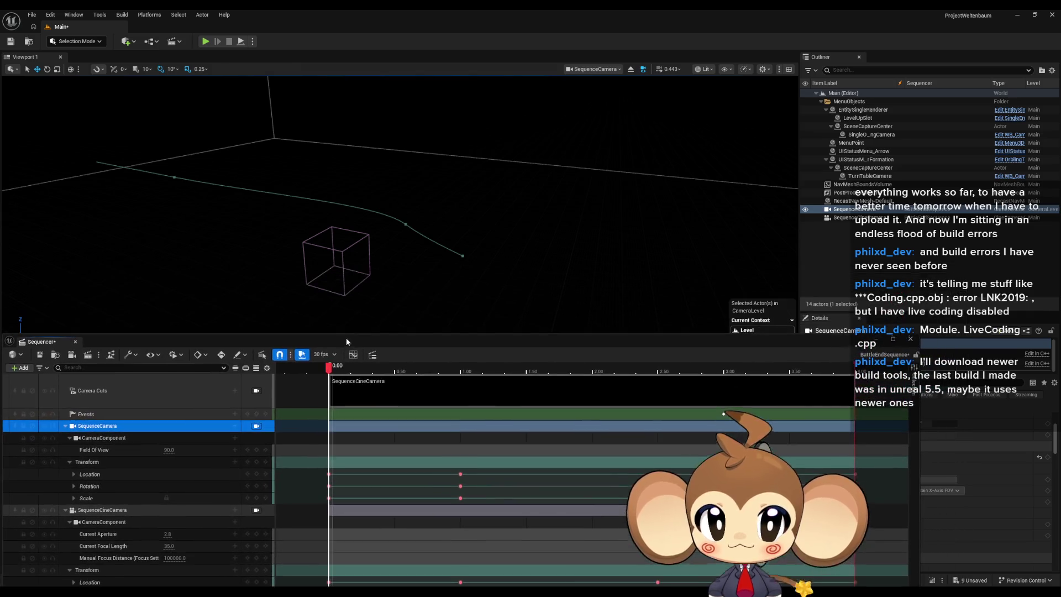
left_click(806, 218)
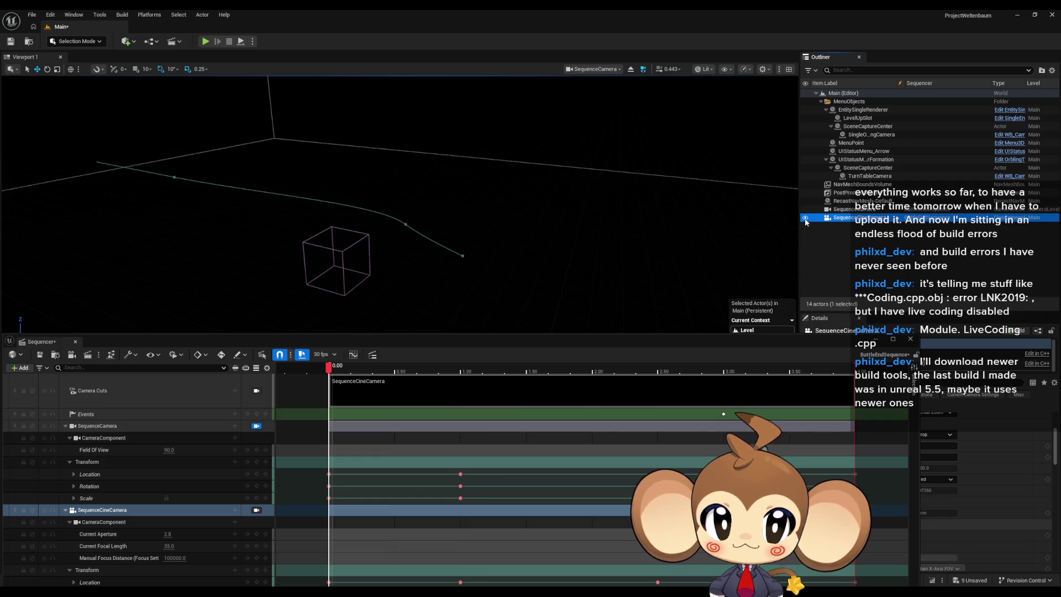
left_click(256, 426)
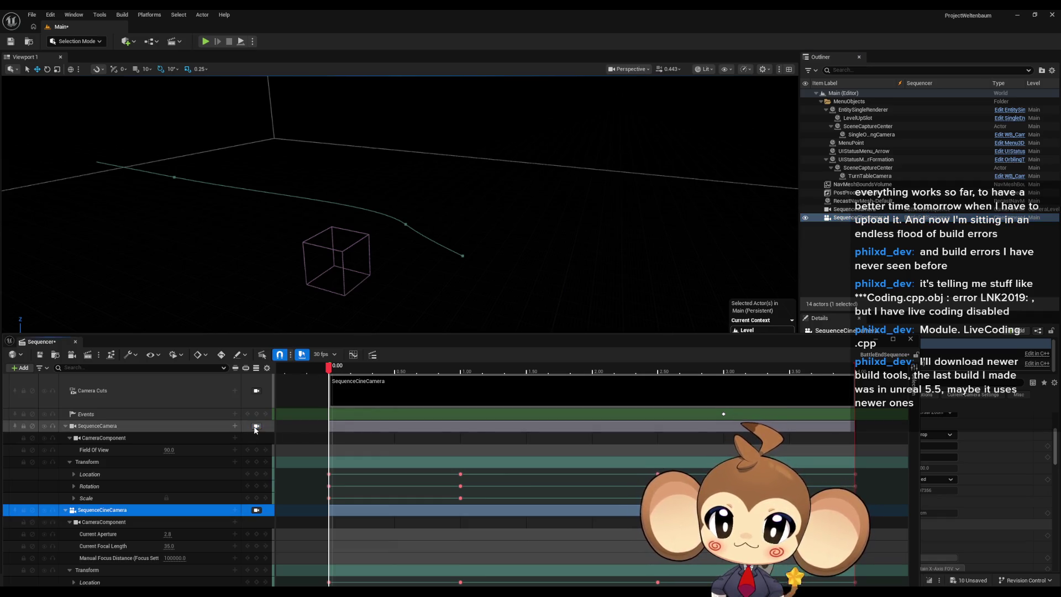
Step: Compare the level view through SequenceCineCamera and SequenceCamera using the camera-lock toggles
left_click(255, 510)
left_click(257, 426)
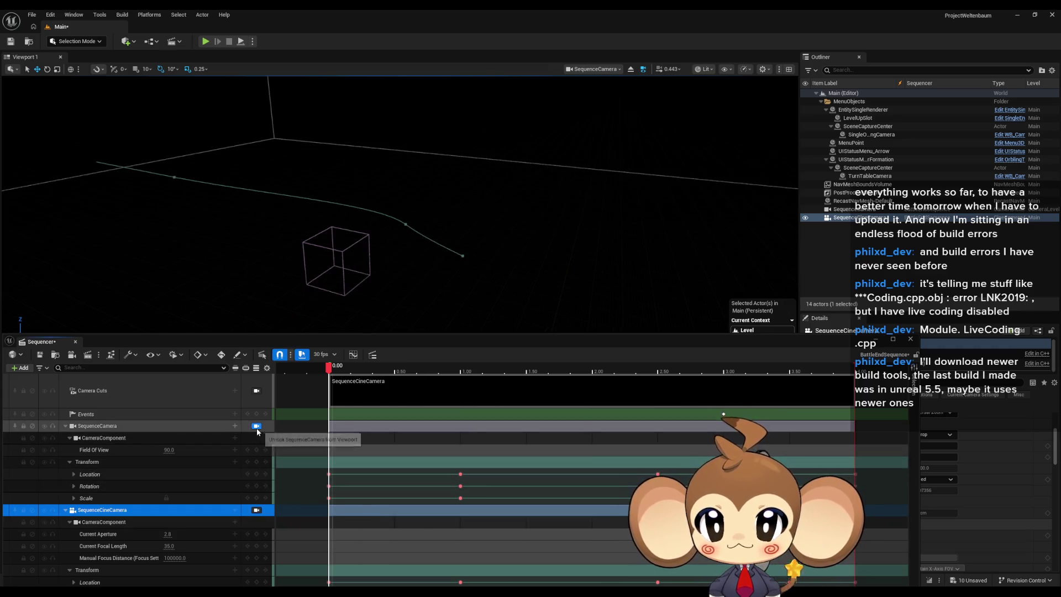
left_click(256, 509)
mouse_move(506, 347)
left_mouse_down()
mouse_move(372, 350)
mouse_move(364, 333)
left_mouse_up()
left_click(910, 535)
left_click(115, 412)
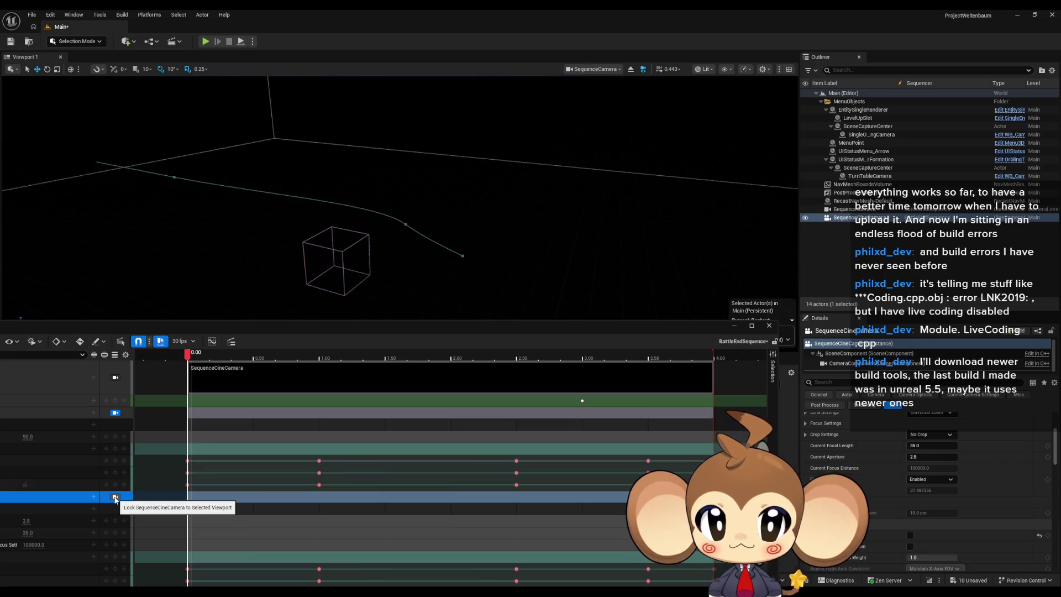
left_click(115, 497)
Step: Set SequenceCineCamera's Current Focal Length to 11.8
left_click(951, 446)
type("11.8")
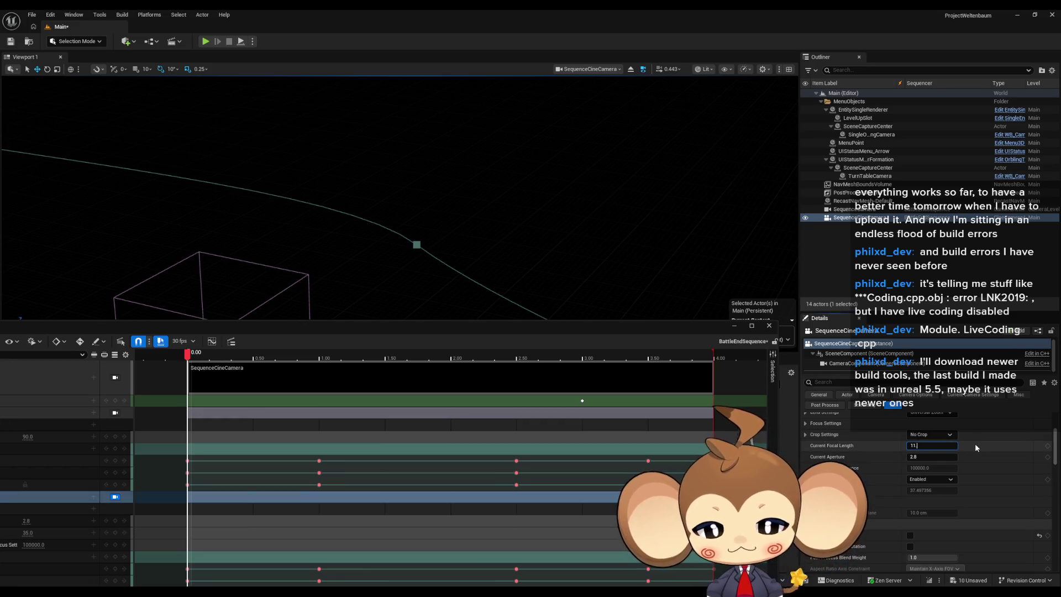
key("Return")
left_click(912, 456)
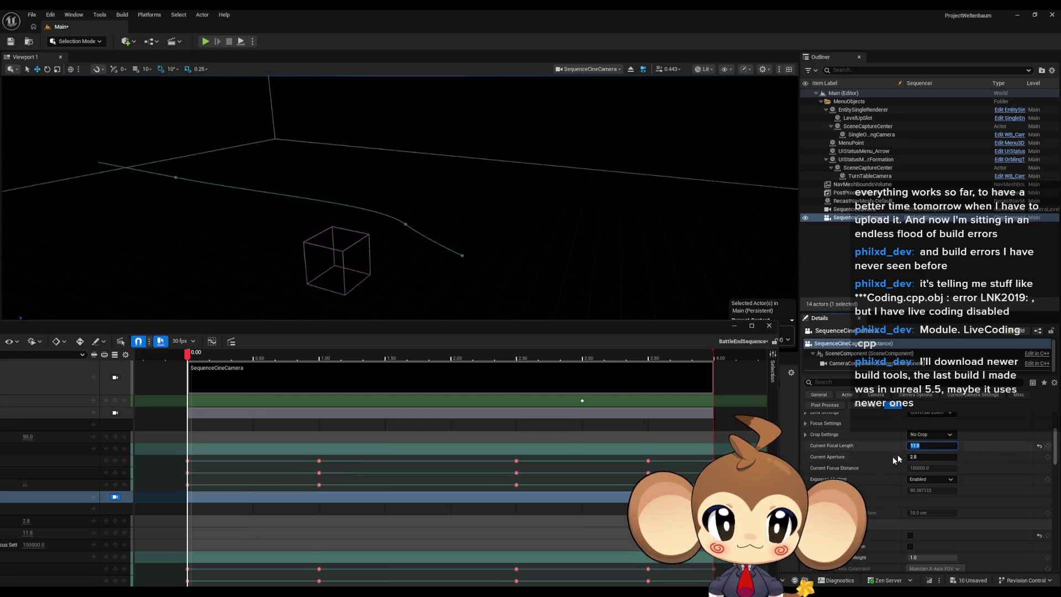
Step: Compare both camera views again, refine the focal length toward 11.87, and close BattleEndSequence
left_click(115, 412)
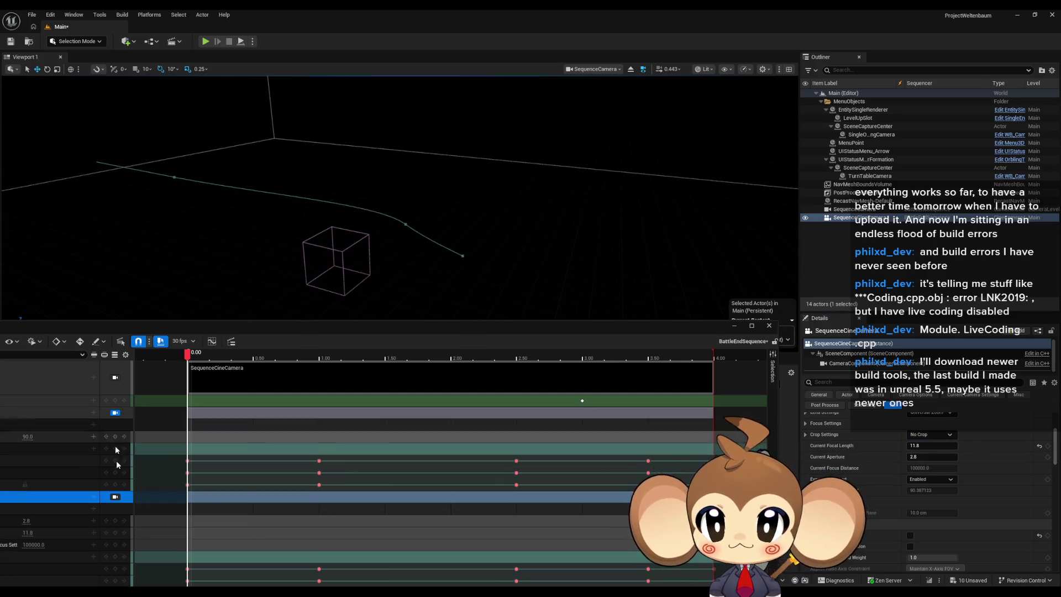
left_click(115, 496)
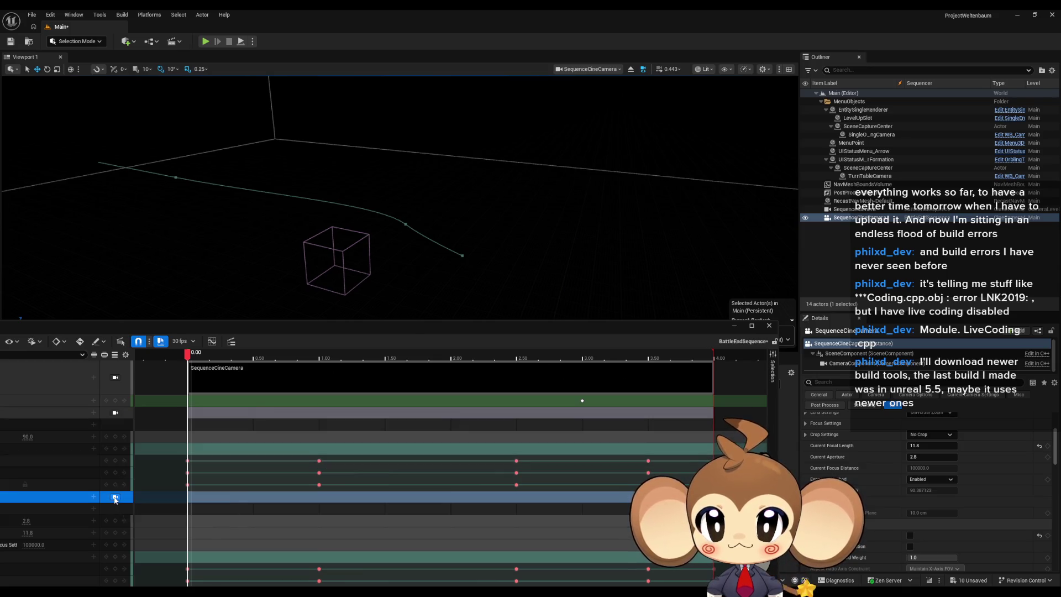
left_click(930, 446)
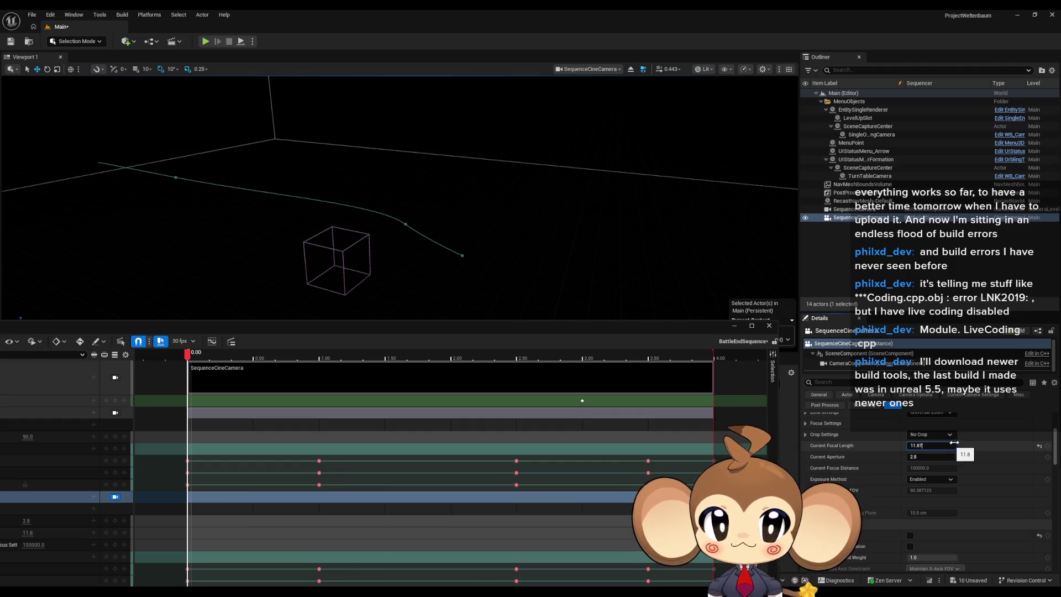
left_click(116, 412)
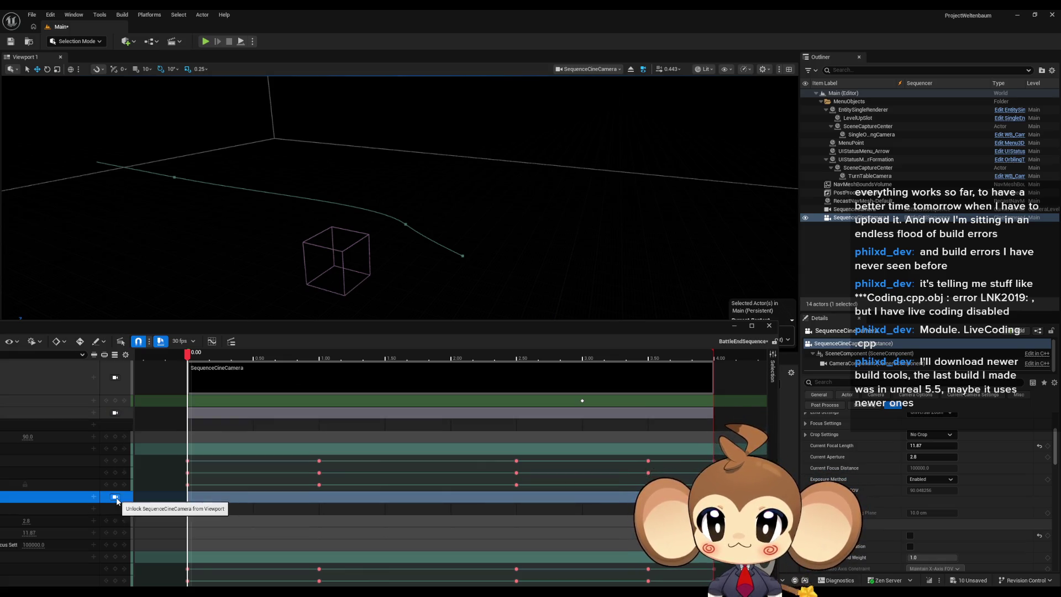
left_click(114, 413)
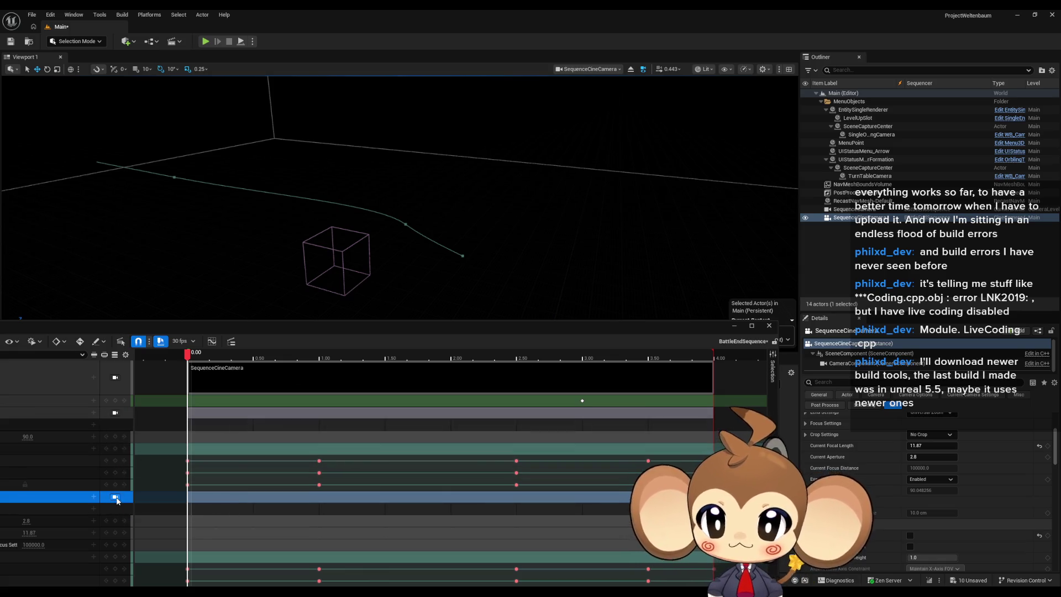
left_click(926, 446)
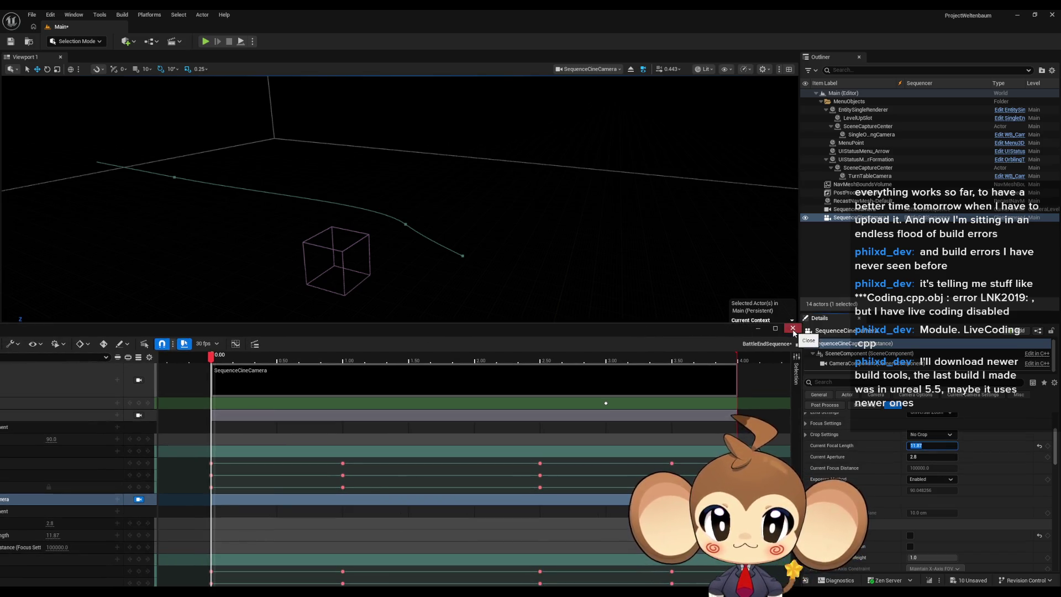
left_click(793, 329)
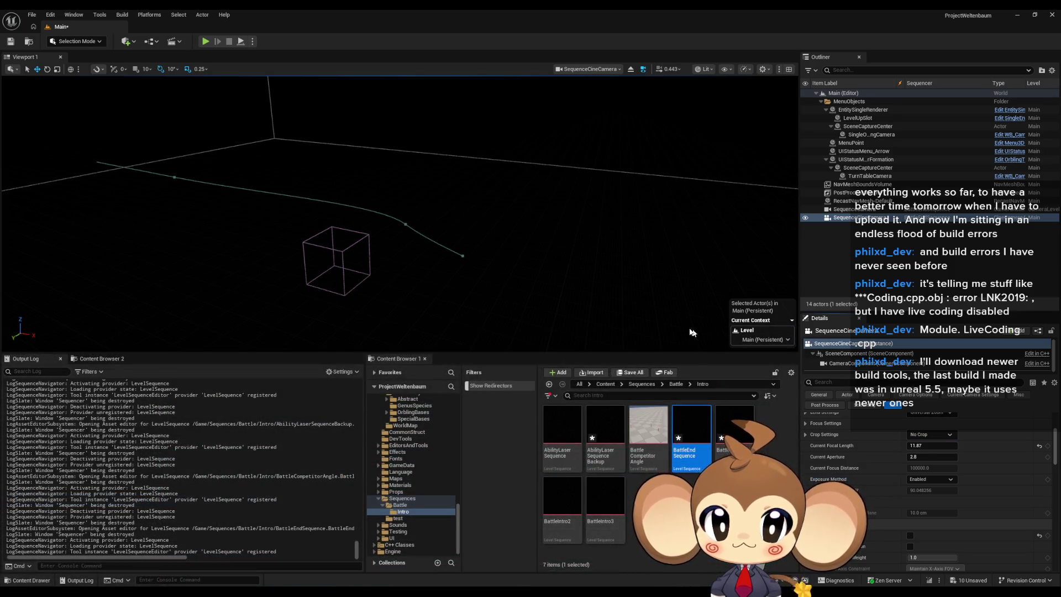
Step: Save all modified assets, set the focal length to 11.87, and save the level
left_click(37, 17)
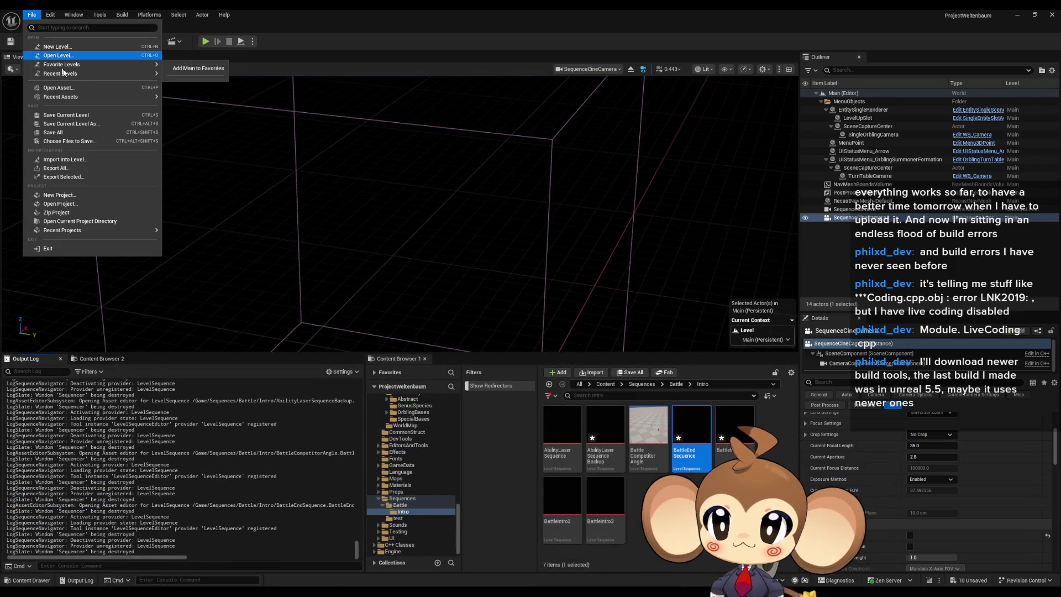
left_click(64, 134)
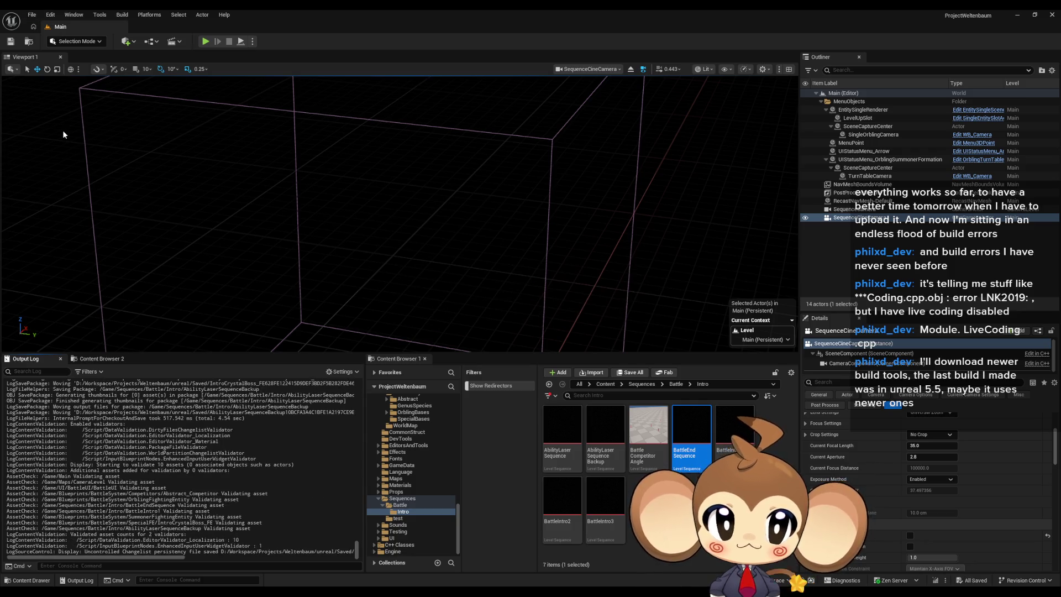
type("11.87")
key("Return")
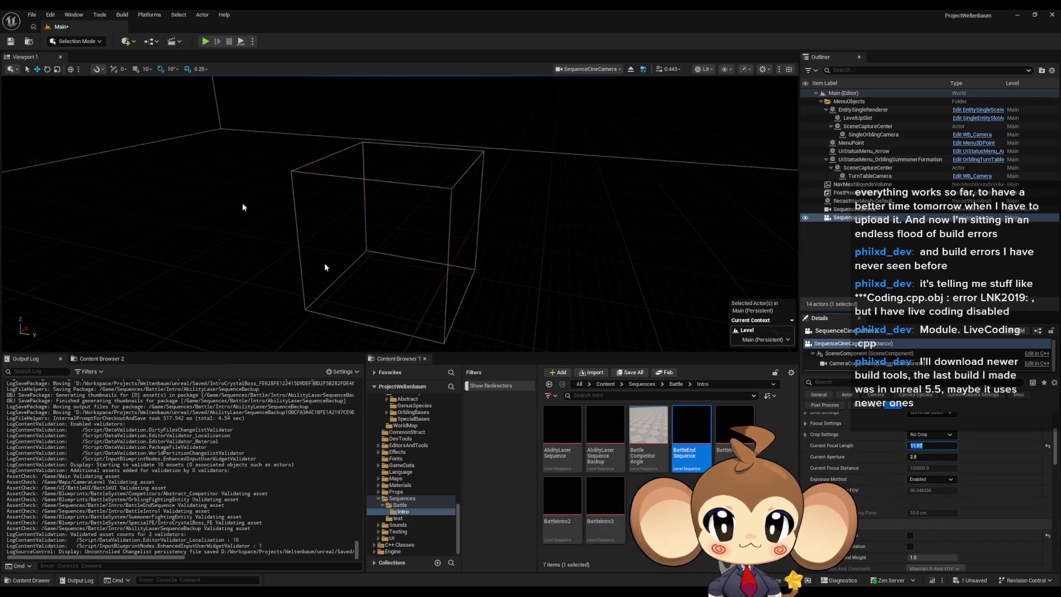
left_click(10, 41)
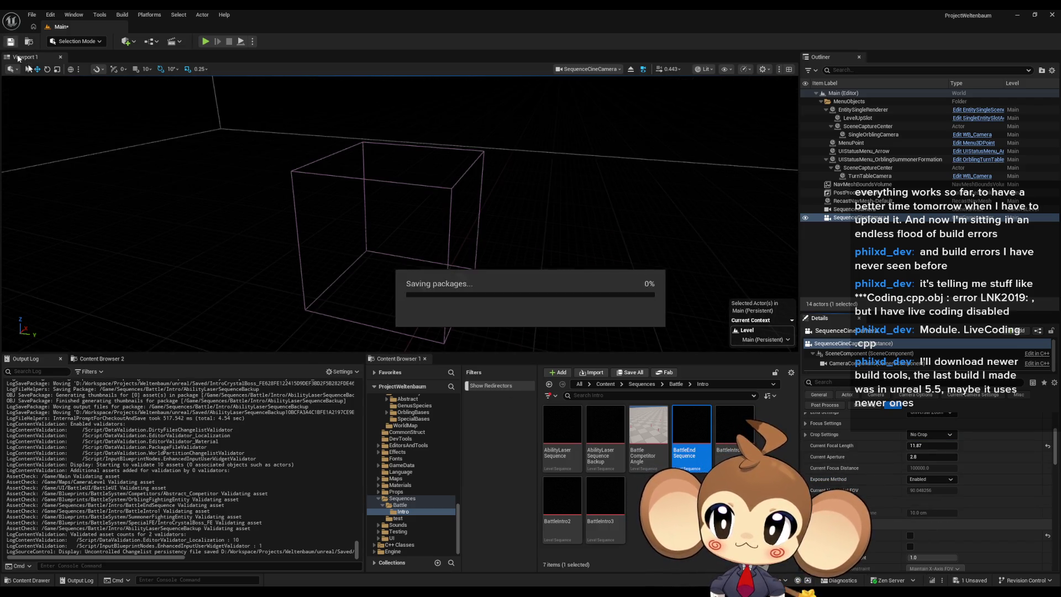
Step: Open and close AbilityLaser Sequence, then open BattleIntro1 in the Sequencer
left_click(568, 437)
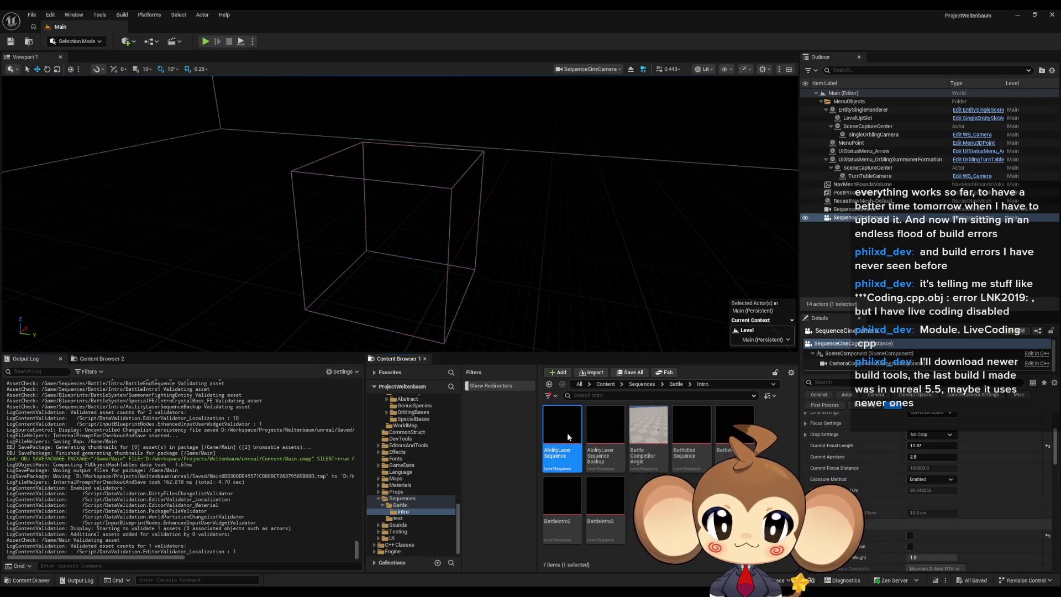
double_click(569, 437)
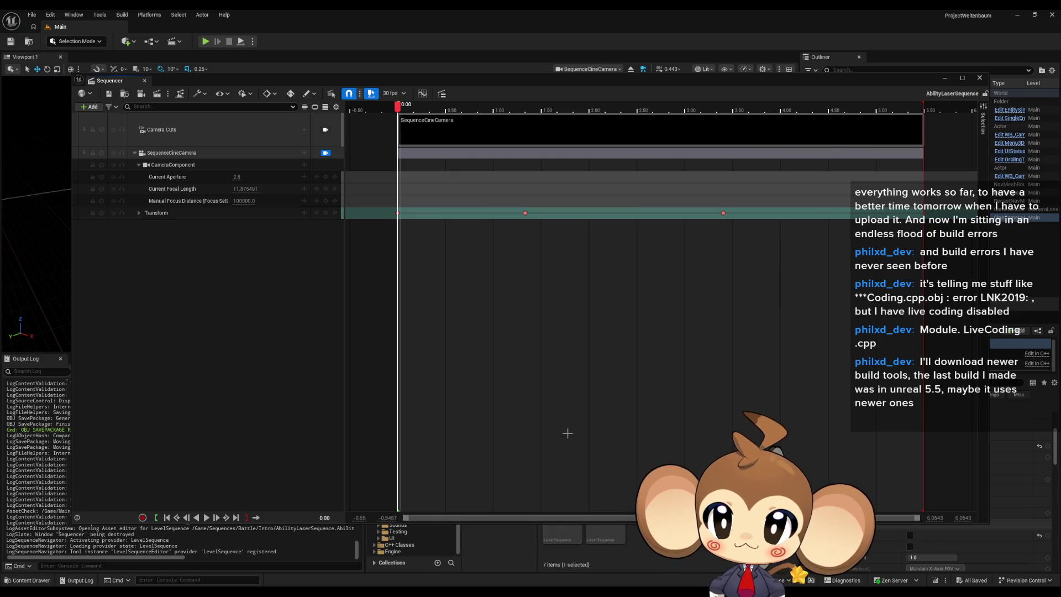
left_click_drag(787, 87, 541, 257)
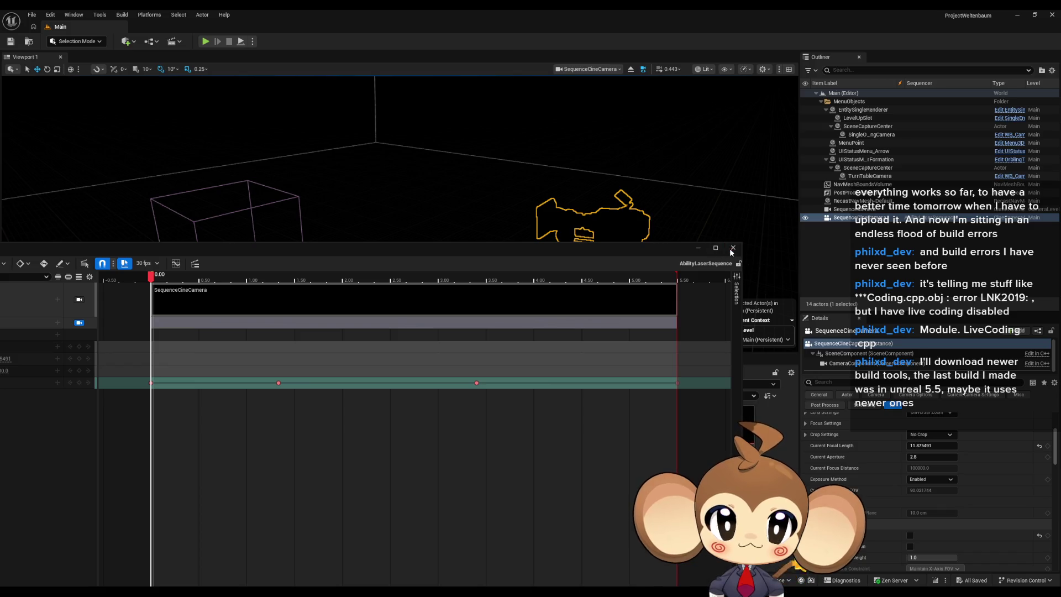
left_click(732, 249)
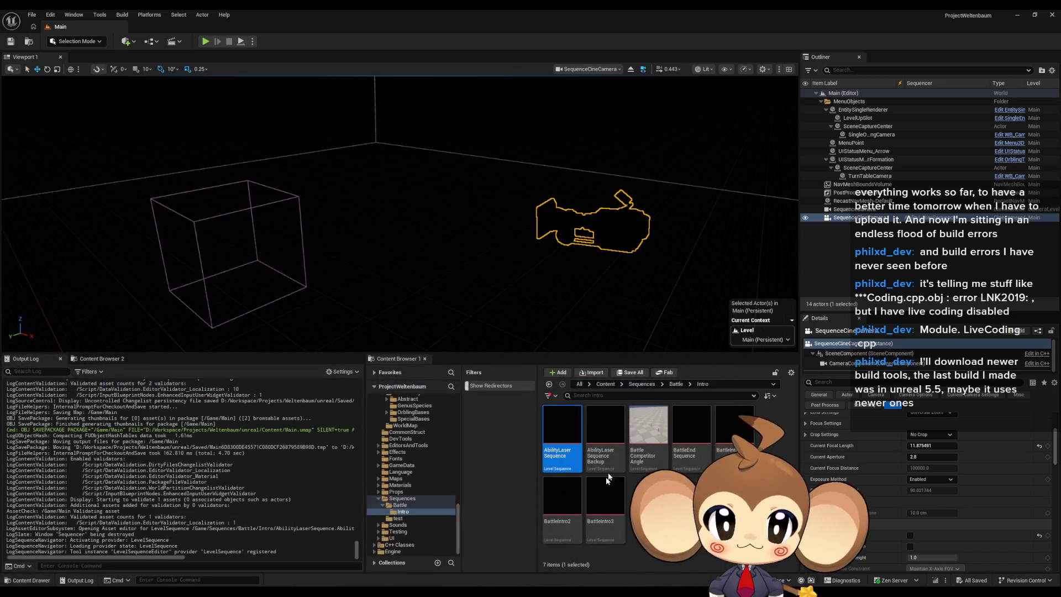
left_click(726, 431)
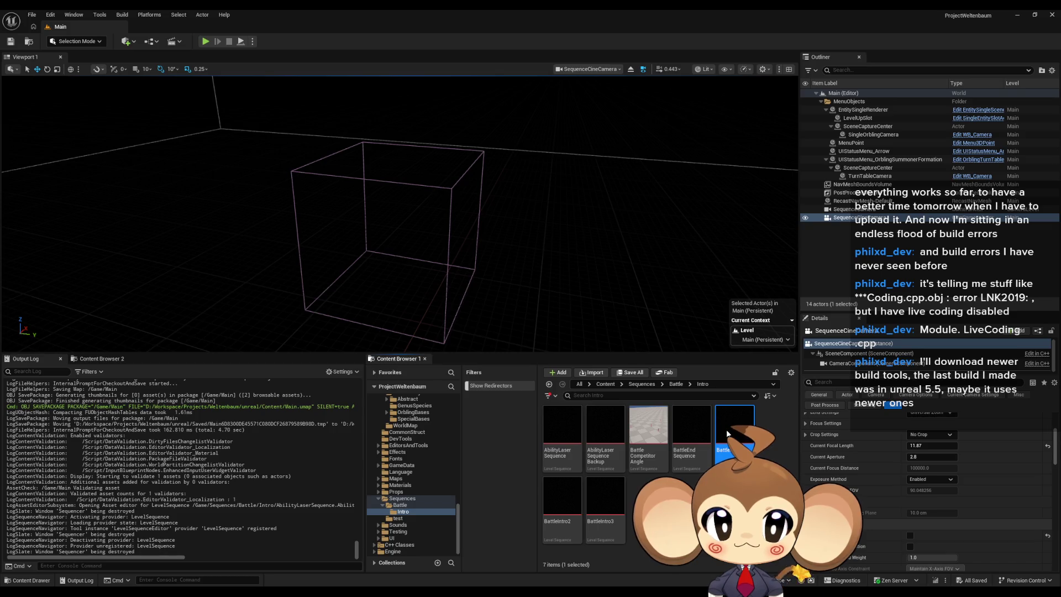
double_click(727, 432)
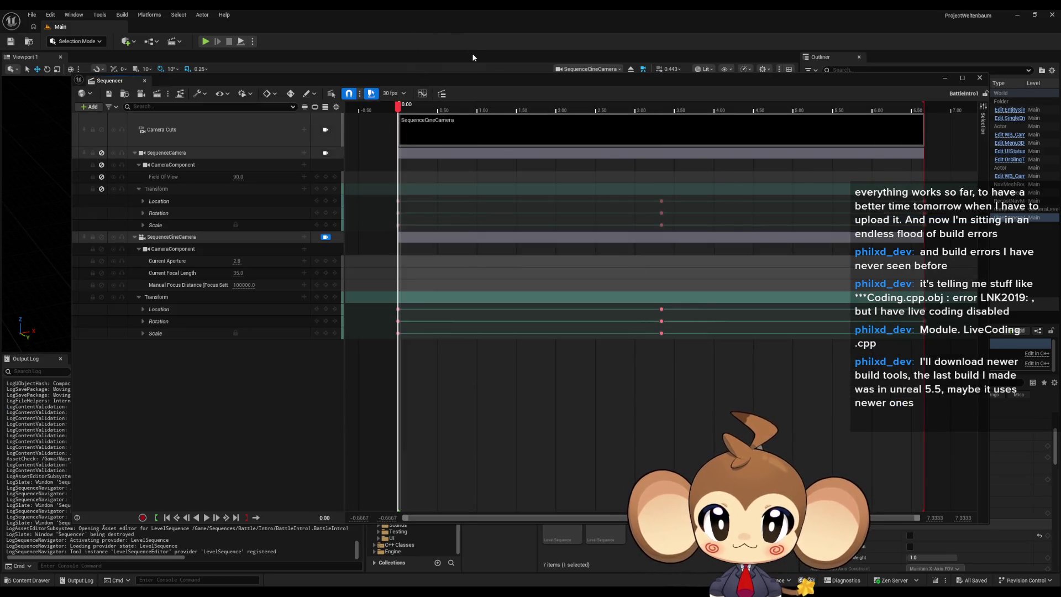
Step: Set BattleIntro1's SequenceCineCamera Current Focal Length to 11.87 and key it
left_click(137, 297)
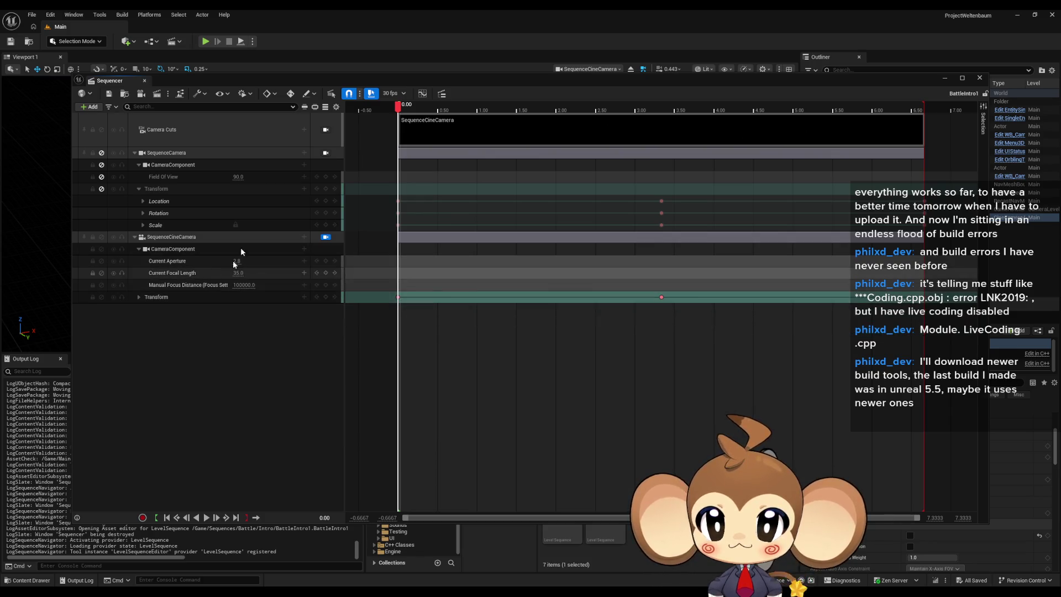
mouse_move(366, 79)
left_mouse_down()
mouse_move(251, 269)
mouse_move(119, 341)
mouse_move(94, 221)
mouse_move(147, 84)
mouse_move(126, 88)
mouse_move(357, 103)
left_mouse_up()
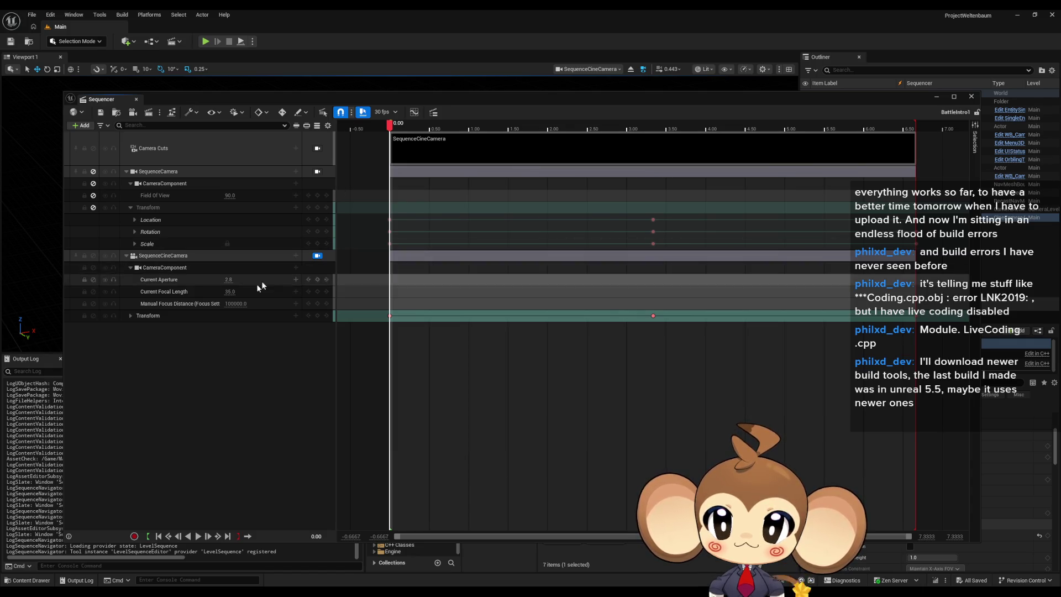
type("11.87")
key("Return")
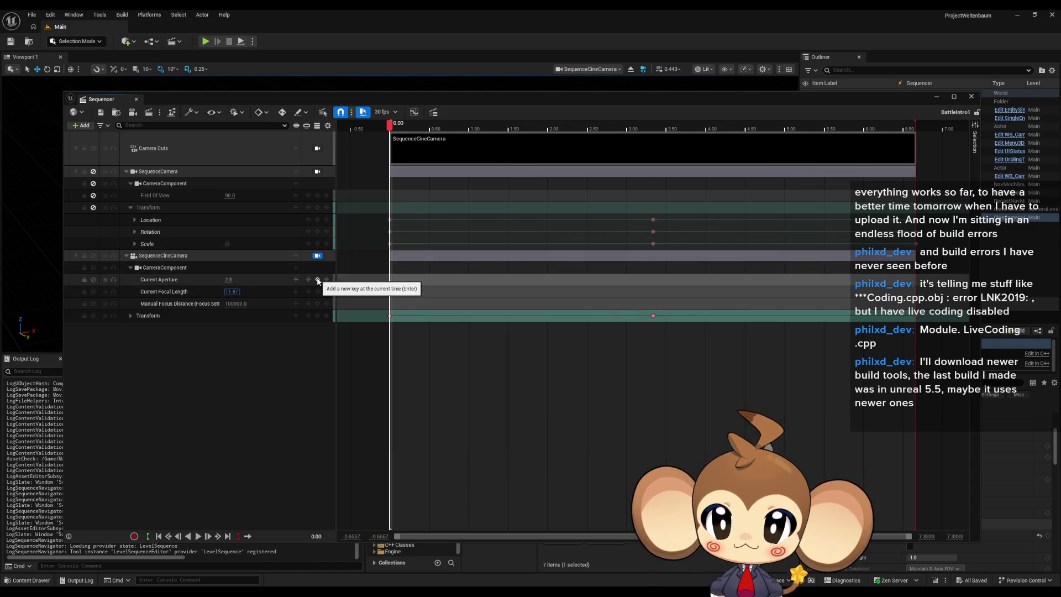
left_click(175, 297)
right_click(176, 297)
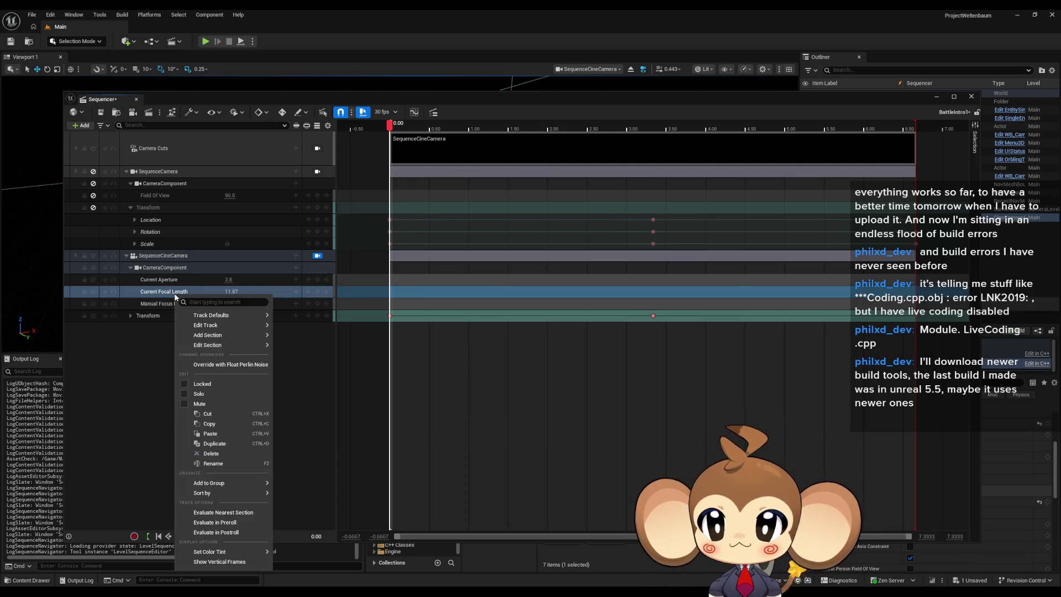
left_click(94, 292)
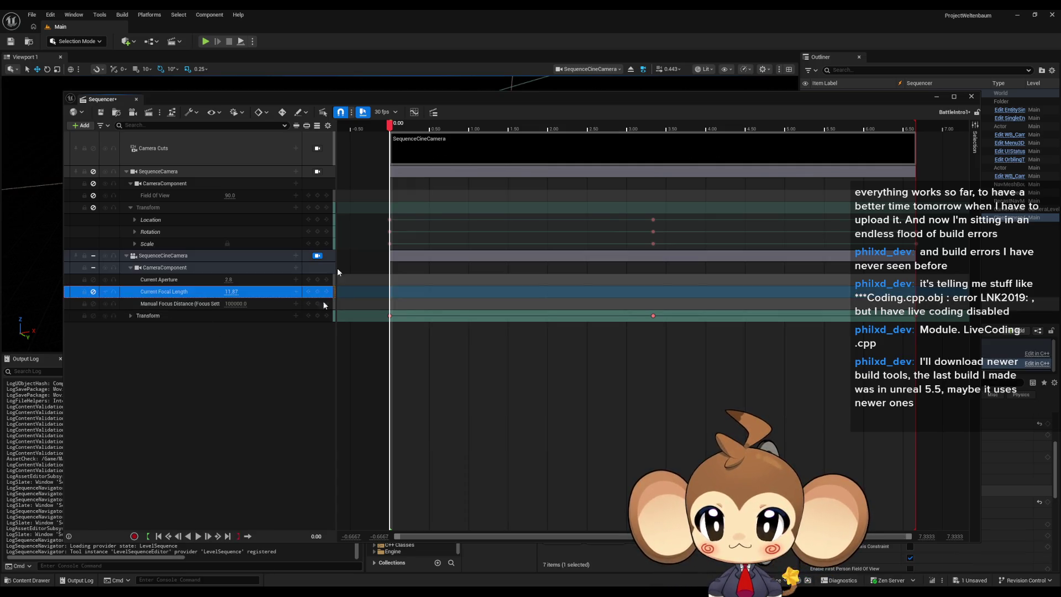
Step: Undo a trial focal length change back to 11.87, then save and close BattleIntro1
mouse_move(452, 96)
left_mouse_down()
mouse_move(376, 227)
mouse_move(273, 349)
mouse_move(362, 150)
mouse_move(401, 142)
left_mouse_up()
left_click(186, 335)
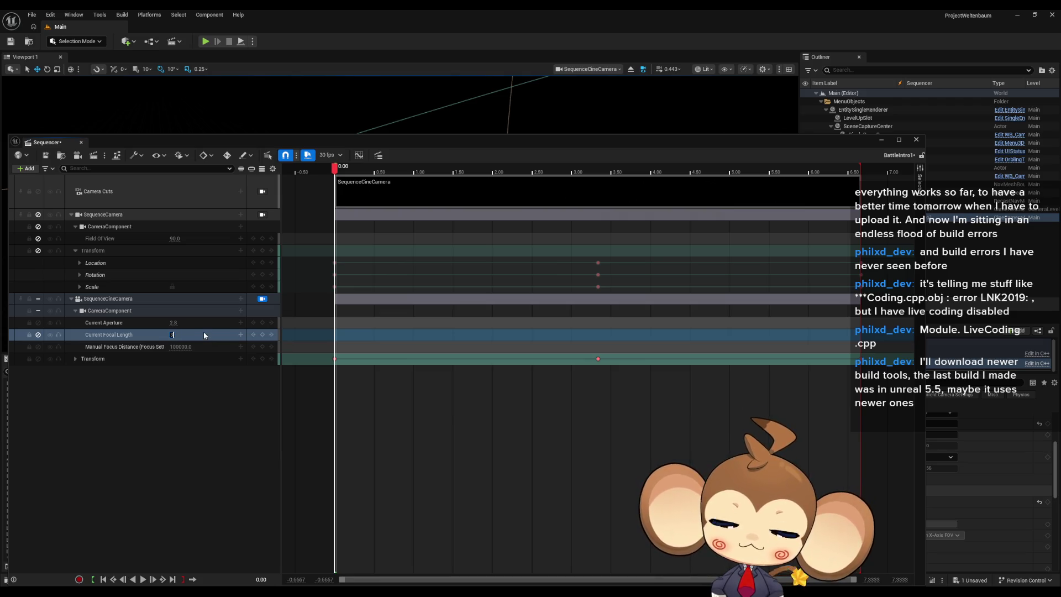
type("5")
key("Return")
mouse_move(422, 142)
left_mouse_down()
mouse_move(218, 305)
mouse_move(437, 194)
mouse_move(444, 208)
left_mouse_up()
key("ctrl+z")
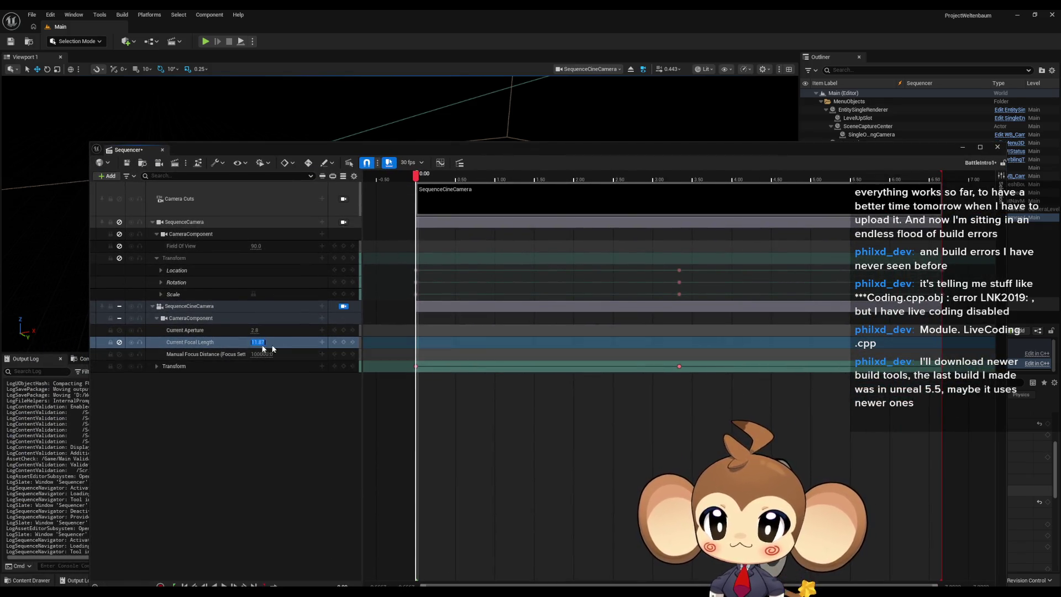
left_click(210, 342)
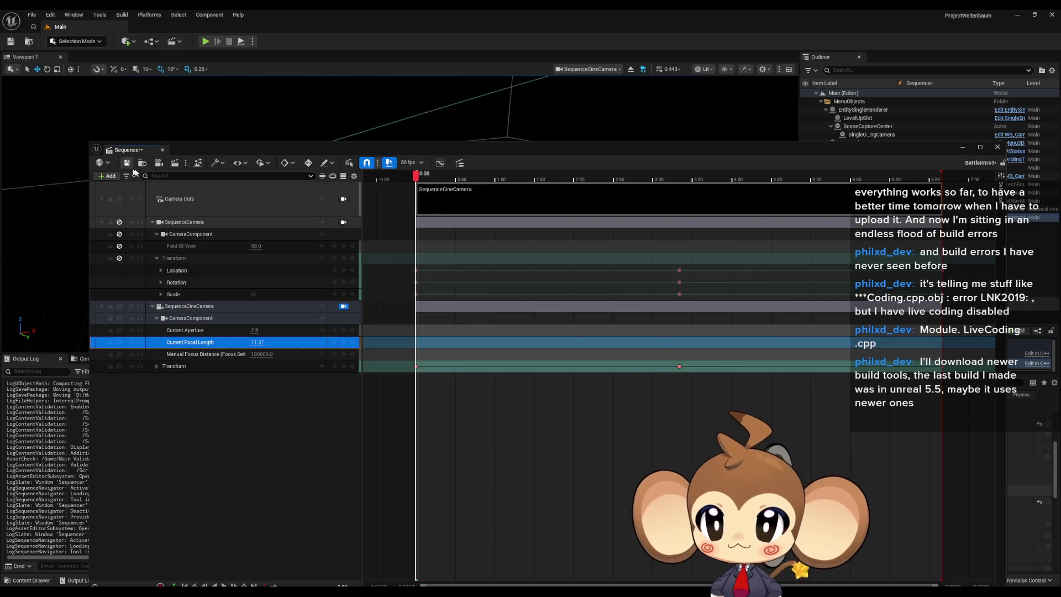
left_click(127, 163)
left_click(997, 147)
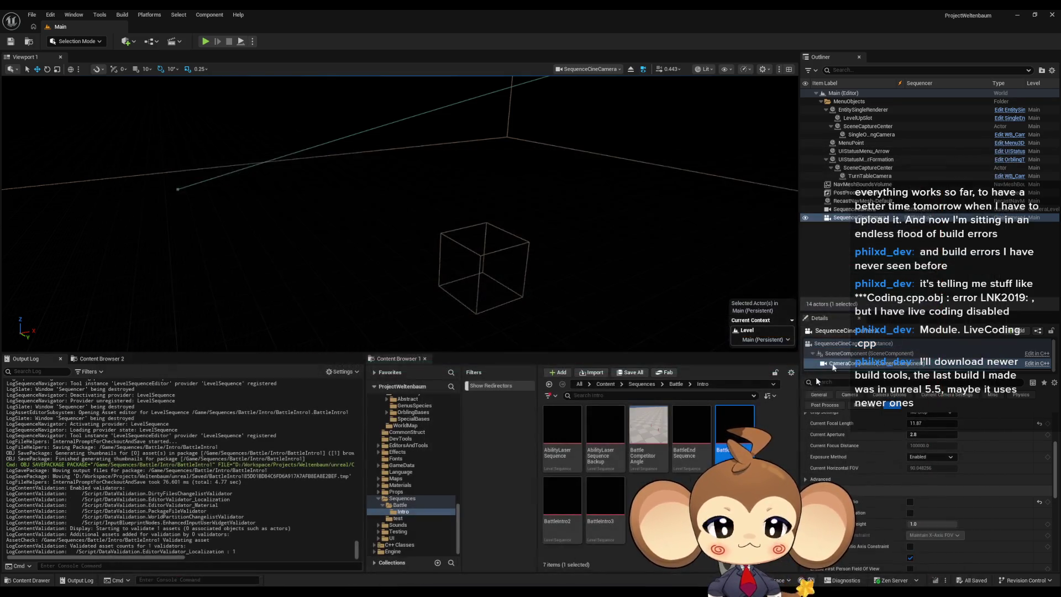
Step: Confirm BattleIntro2's 11.87 focal length, save the sequence and close it
left_click(561, 511)
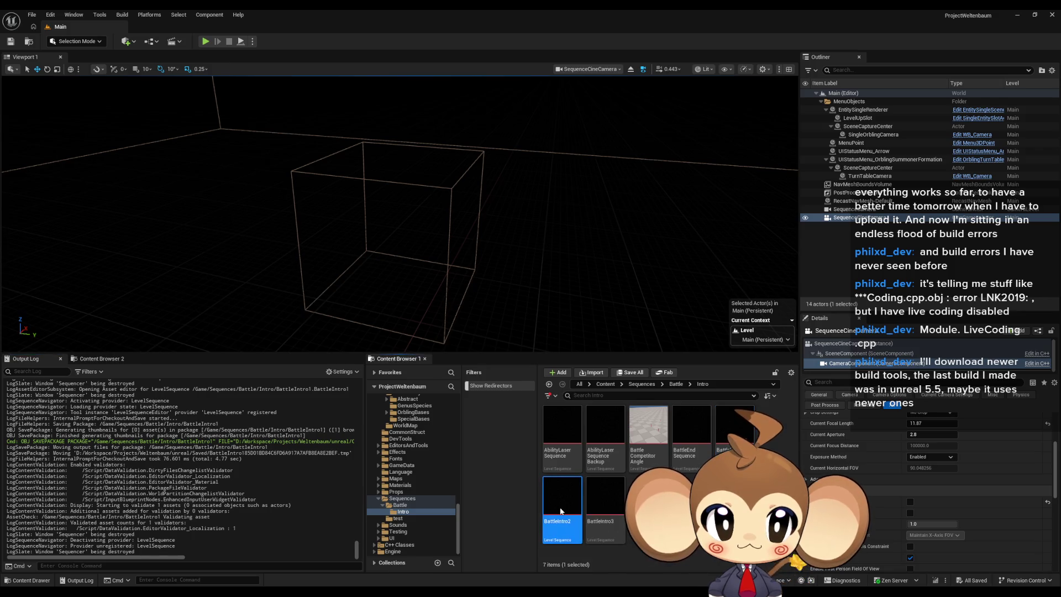
double_click(561, 511)
left_click(258, 342)
left_click(127, 163)
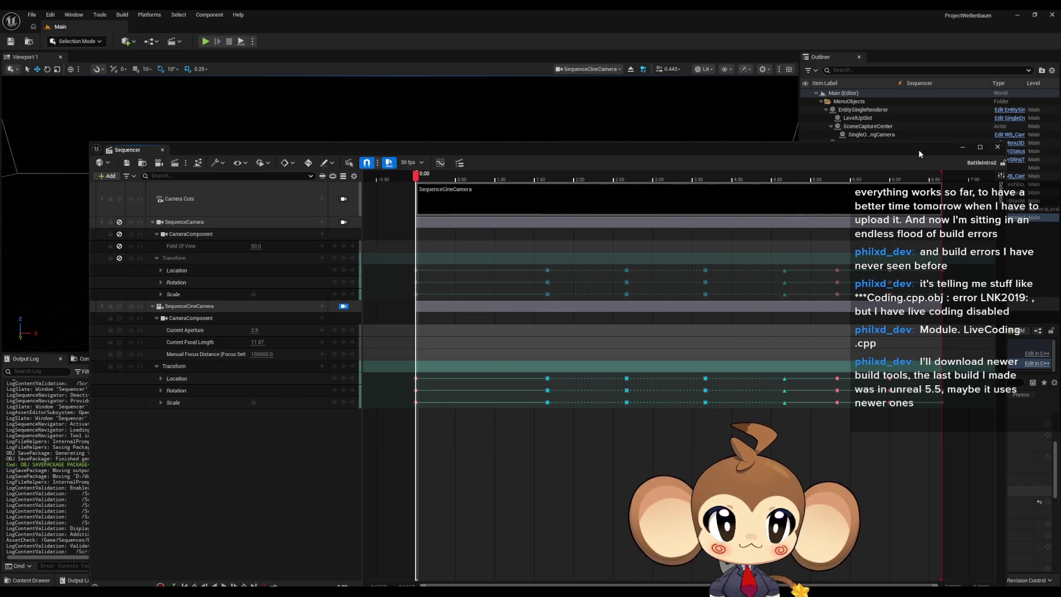
left_click_drag(918, 150, 756, 169)
left_click(816, 164)
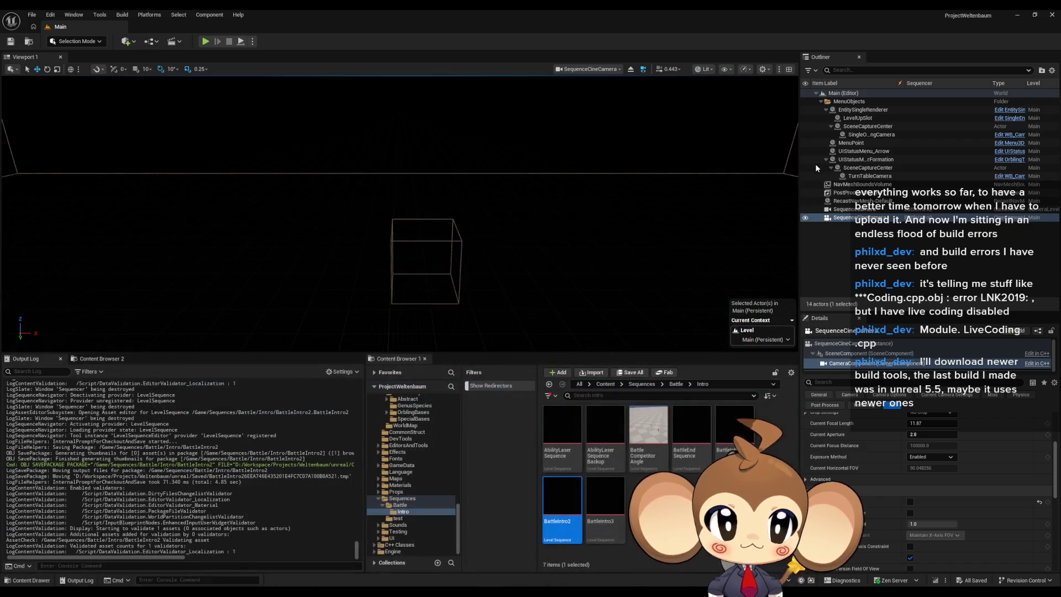
Step: Confirm BattleIntro3's 11.87 focal length, save the sequence and close it
left_click(605, 501)
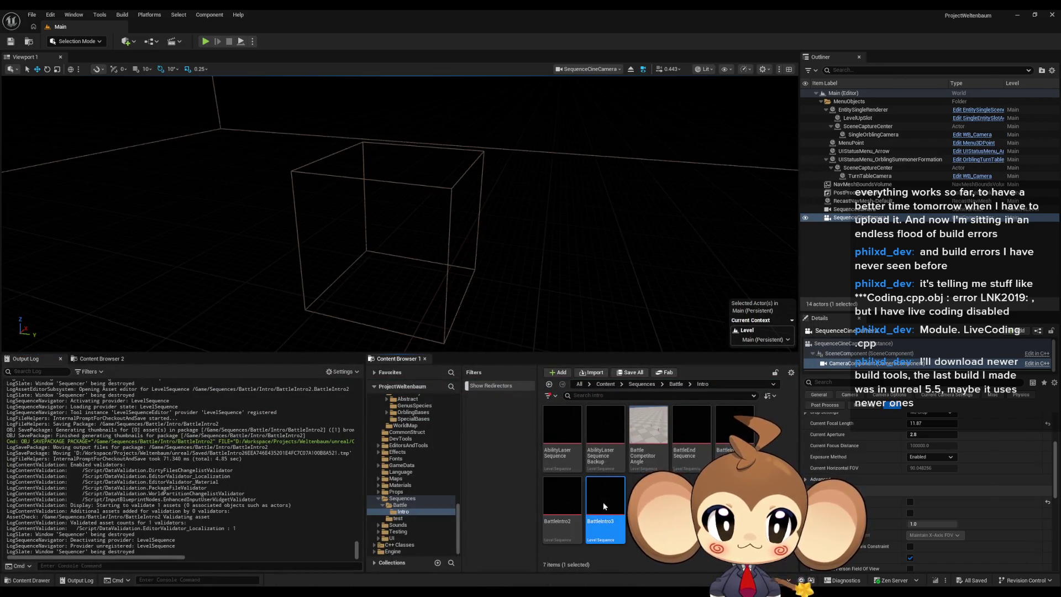
double_click(603, 506)
left_click(238, 272)
left_click(238, 272)
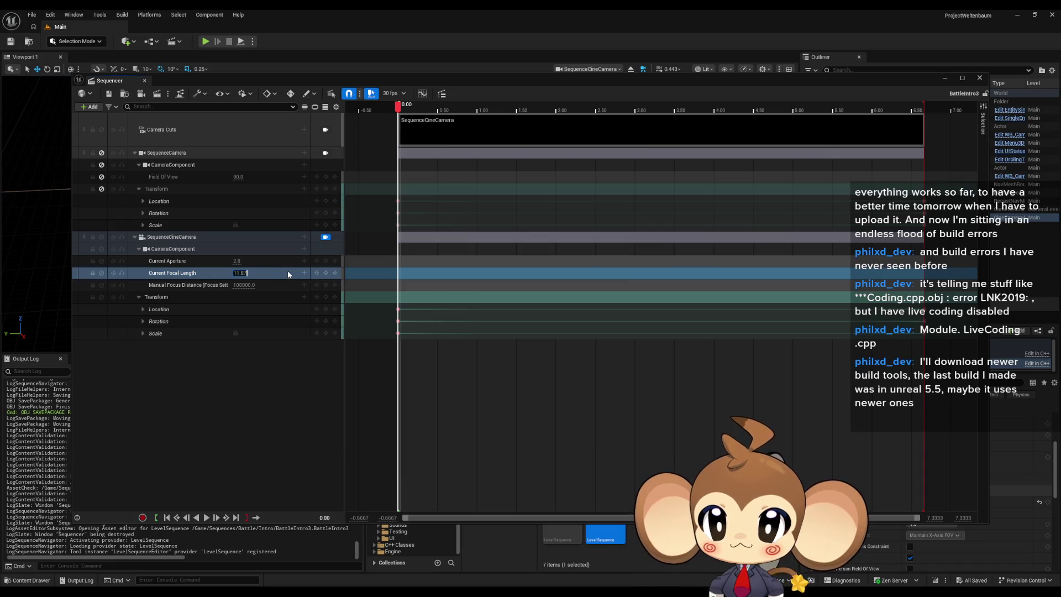
left_click(110, 97)
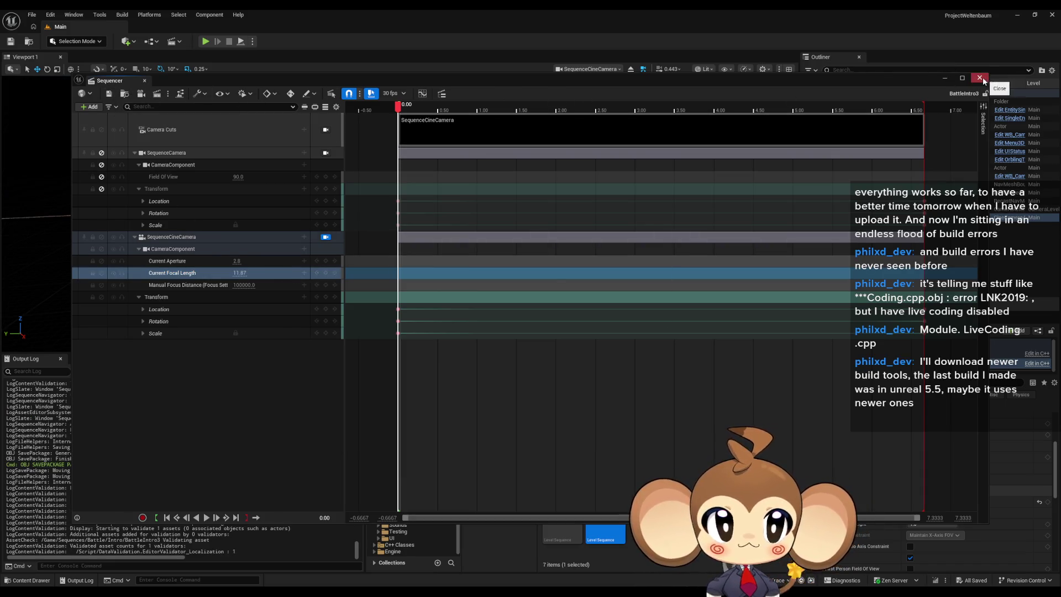
left_click(980, 78)
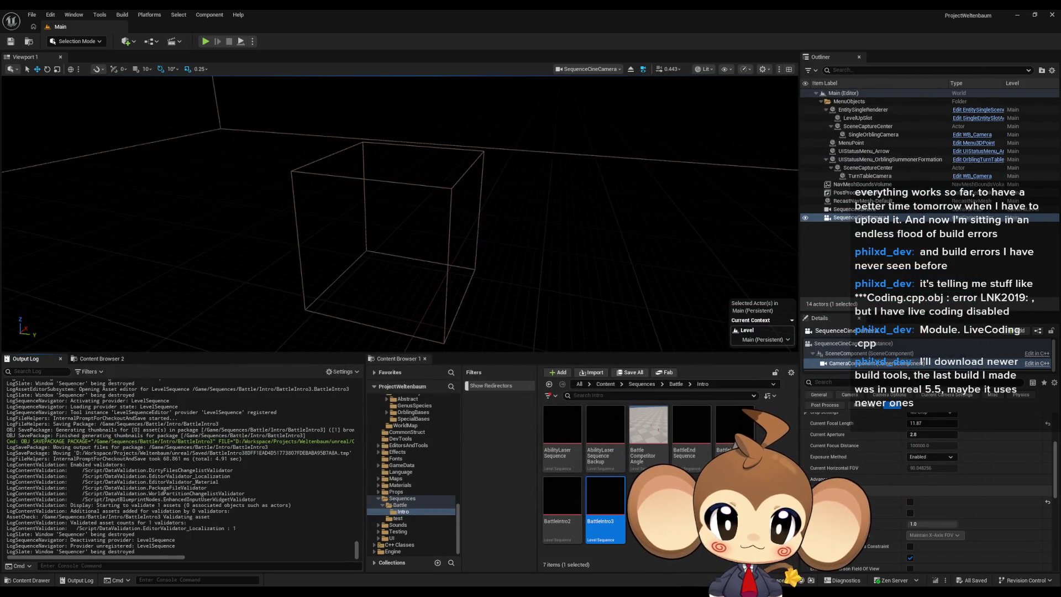
Step: Create a new Level Sequence asset named aaa in the Intro folder
right_click(661, 497)
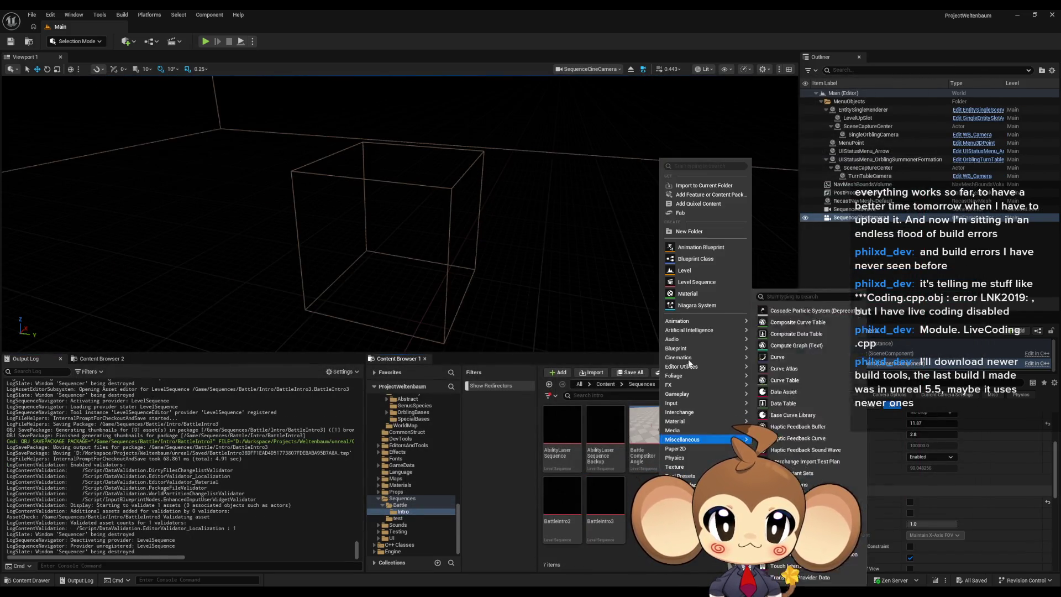
mouse_move(691, 358)
mouse_move(685, 409)
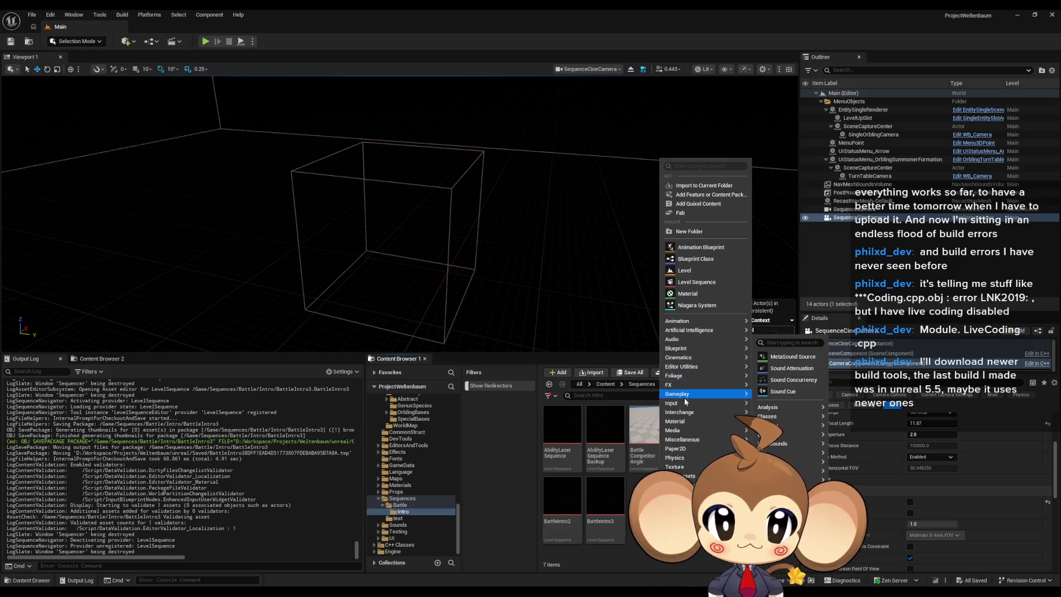
key("Escape")
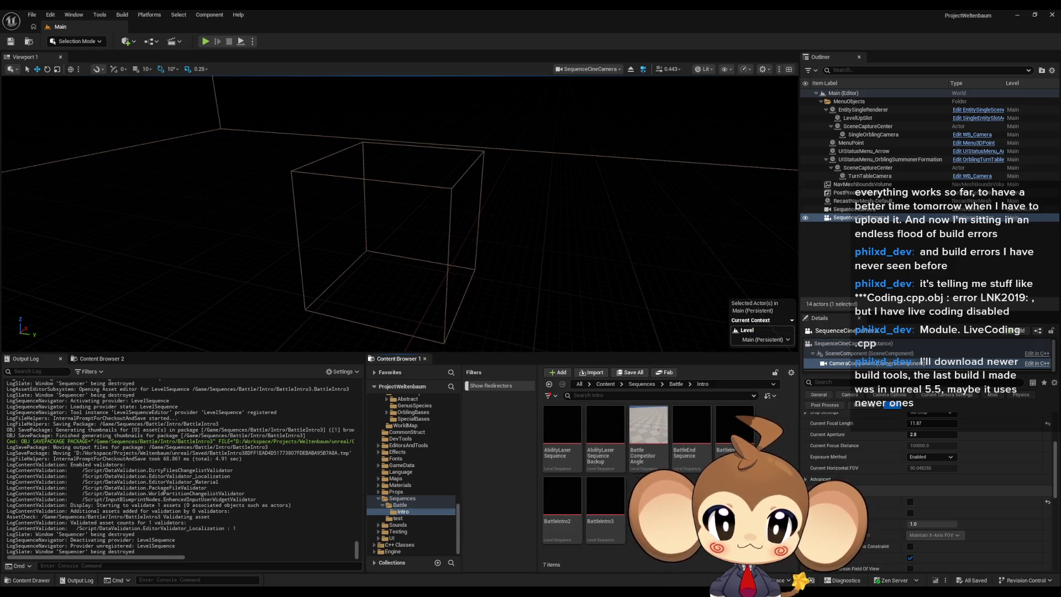
right_click(659, 514)
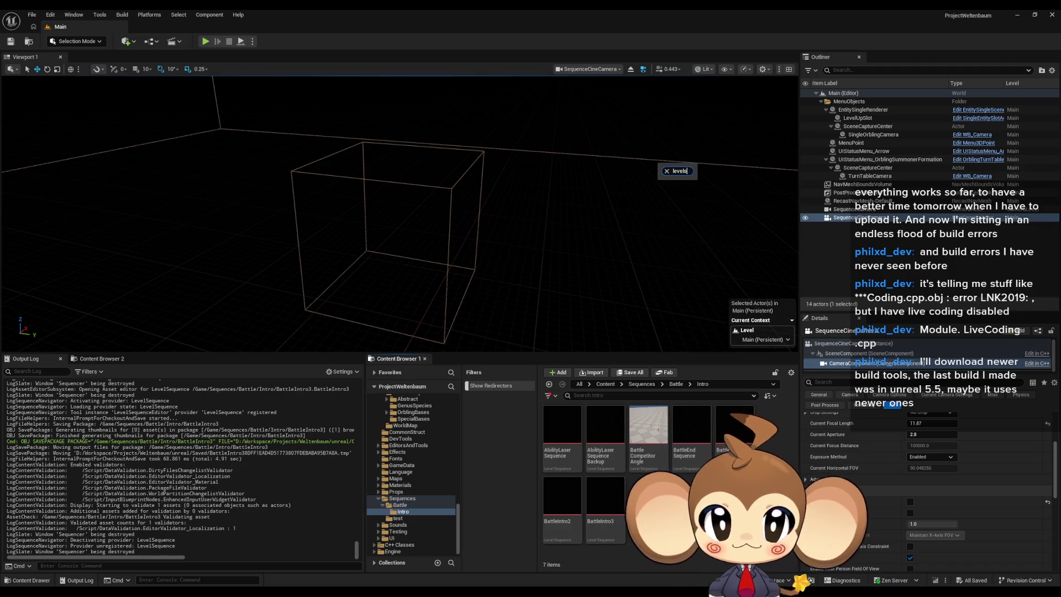
key("BackSpace")
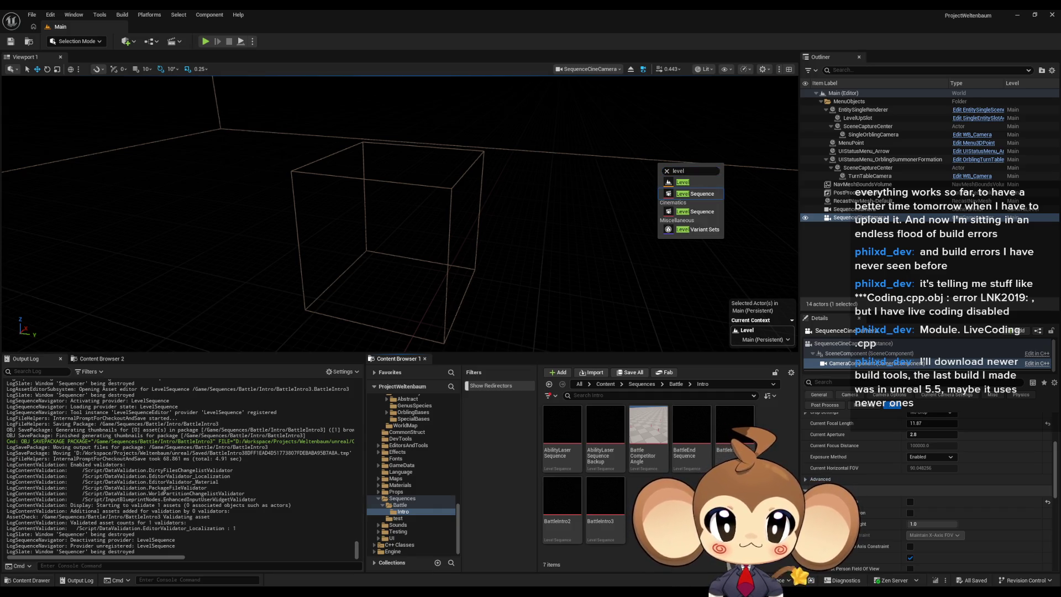
left_click(695, 211)
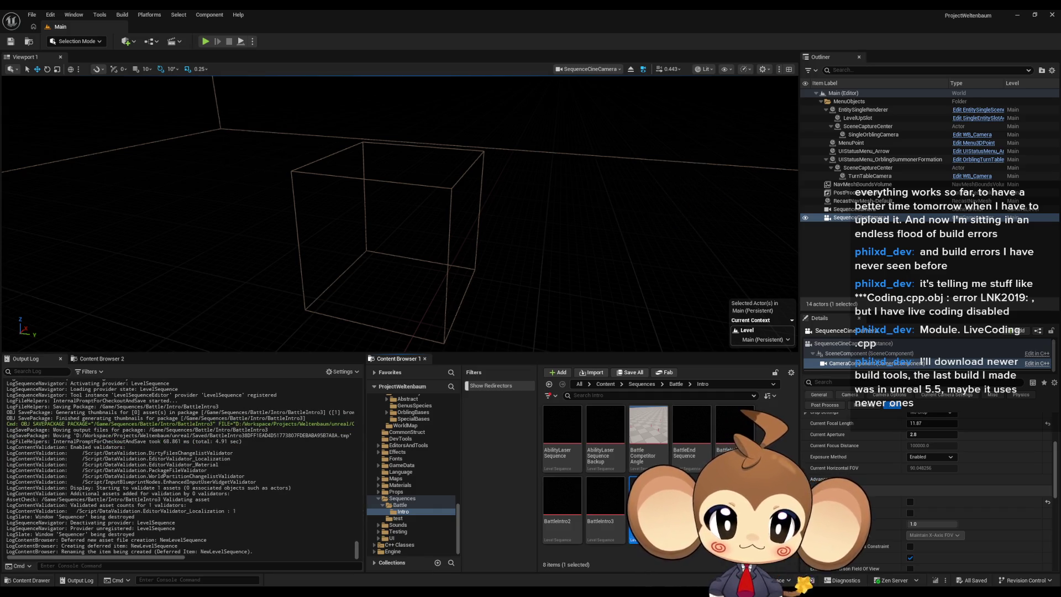
key("Return")
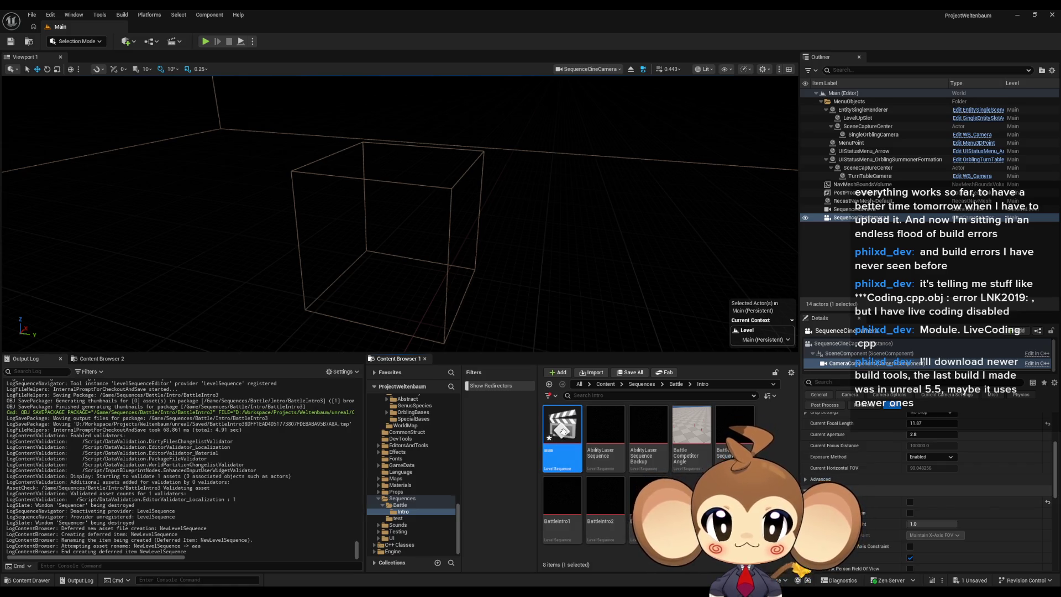
Step: Add a Camera Cuts track to aaa bound to SequenceCineCamera, then close it
double_click(563, 431)
left_click(80, 108)
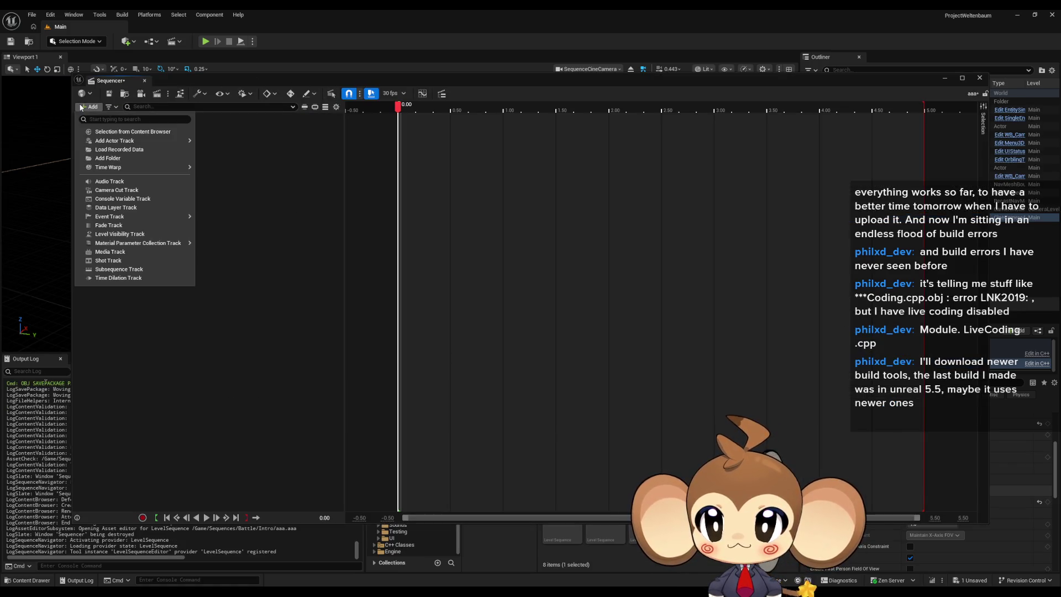
left_click(126, 190)
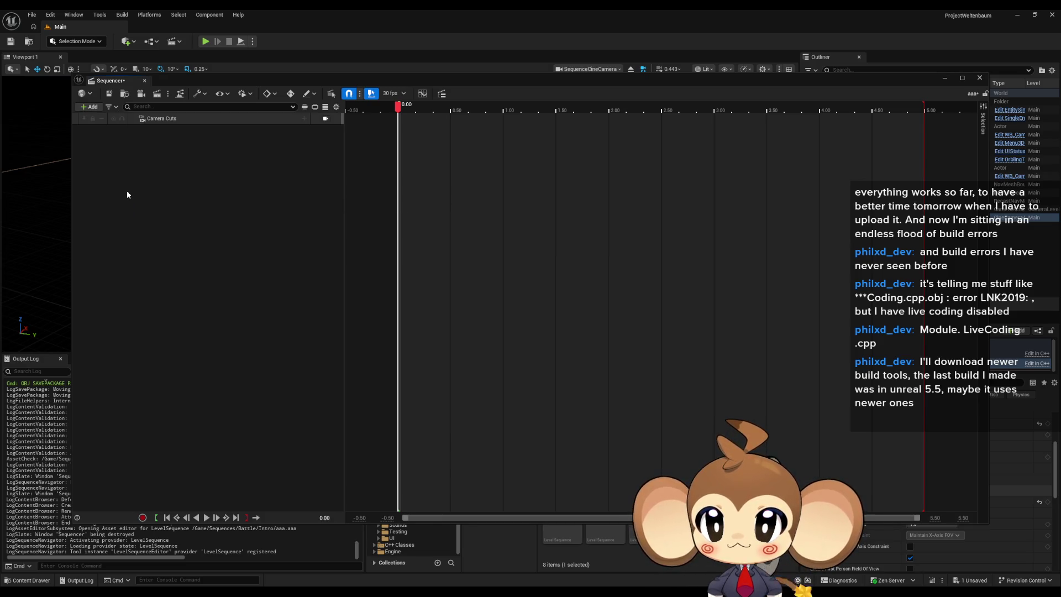
left_click(325, 119)
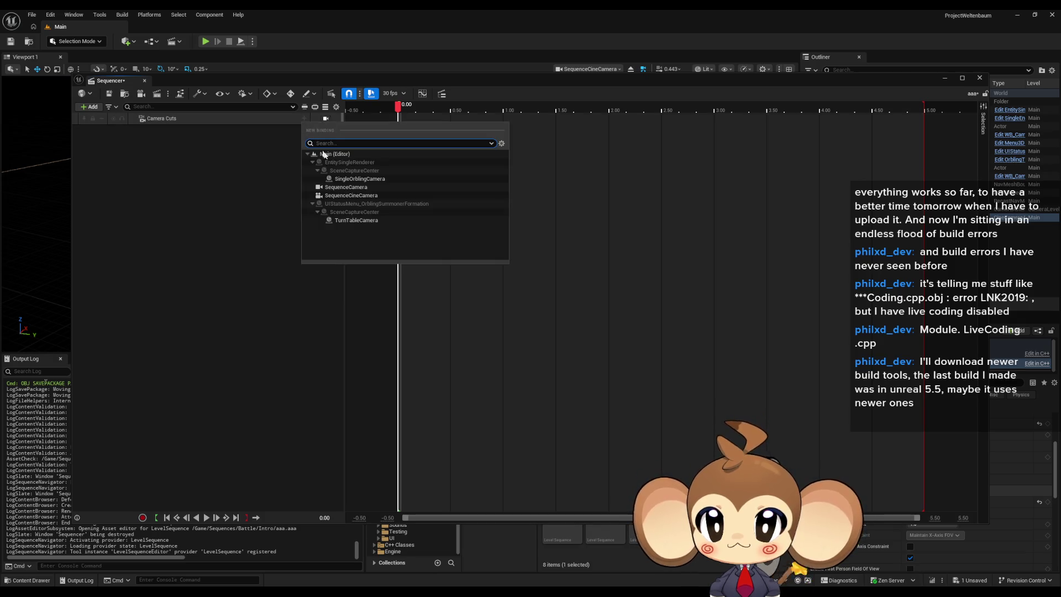
left_click(351, 195)
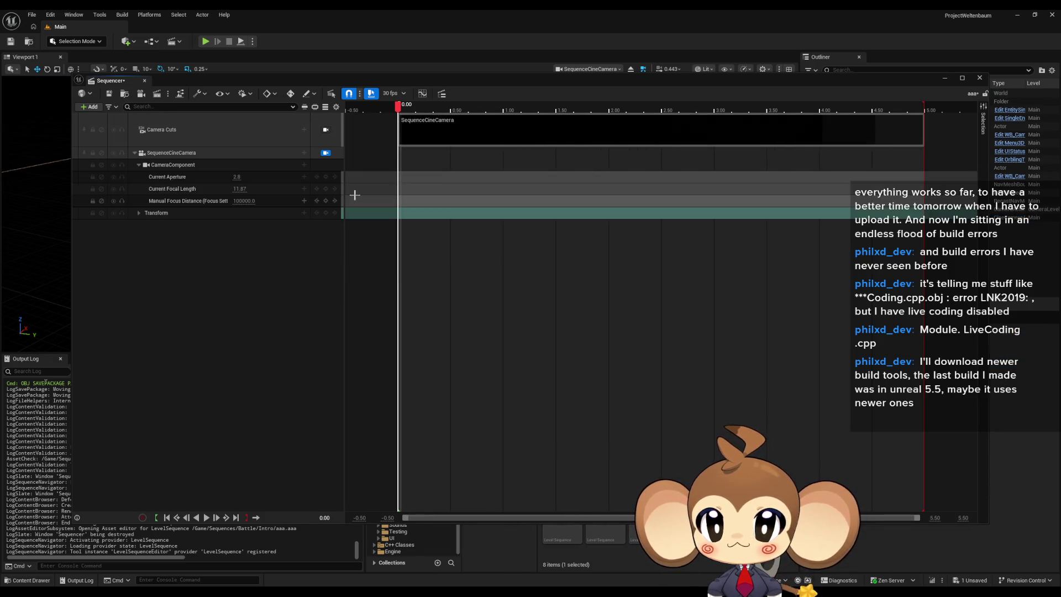
left_click(980, 78)
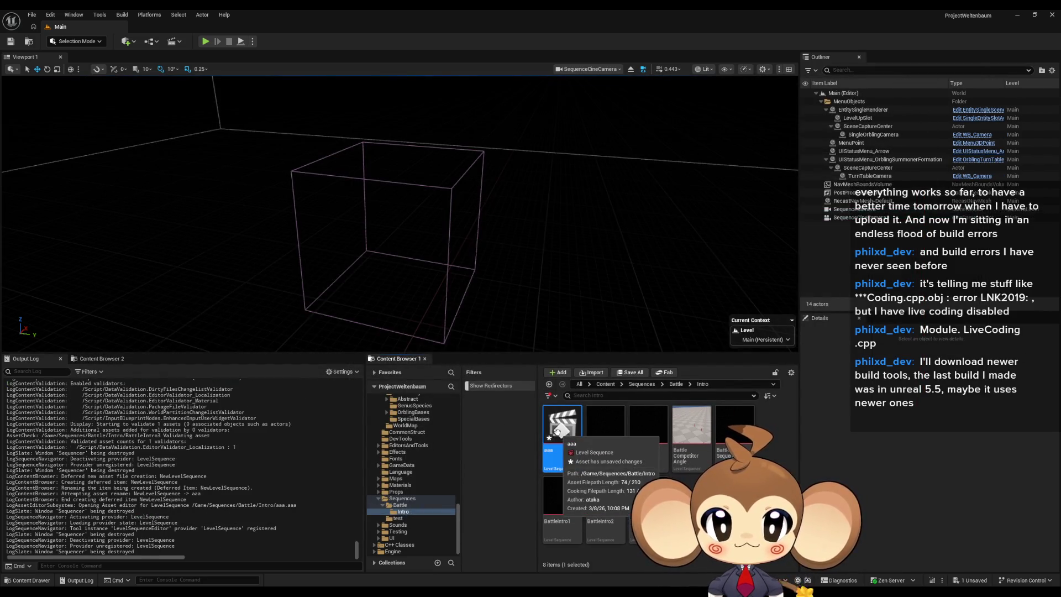
Step: Delete the aaa asset and inspect AbilityLaserSequence and BattleEnd Sequence in Sequencer
key("Delete")
left_click(557, 431)
double_click(556, 431)
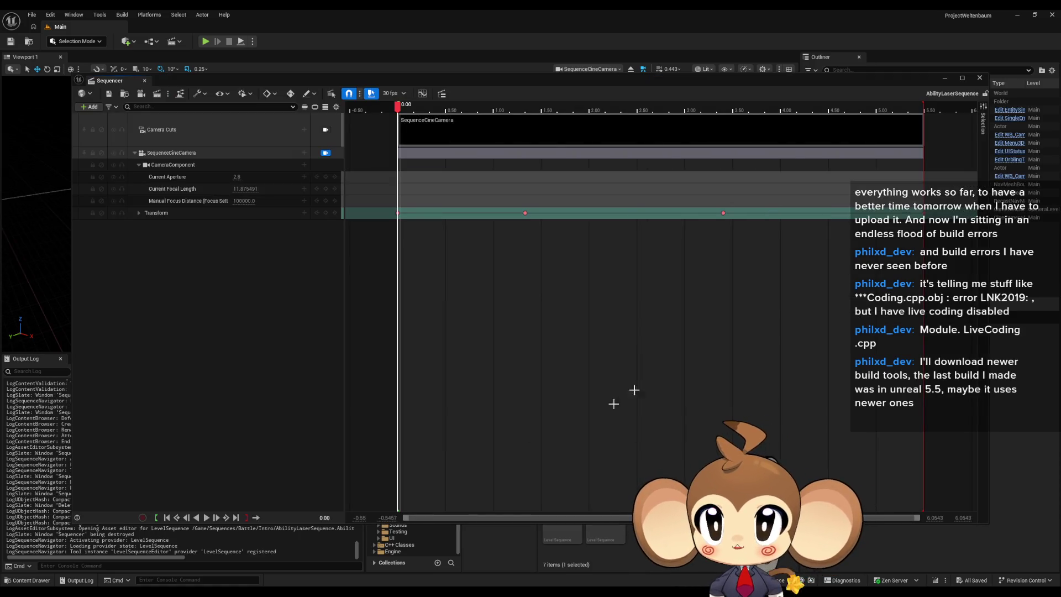
left_click(980, 78)
left_click(685, 426)
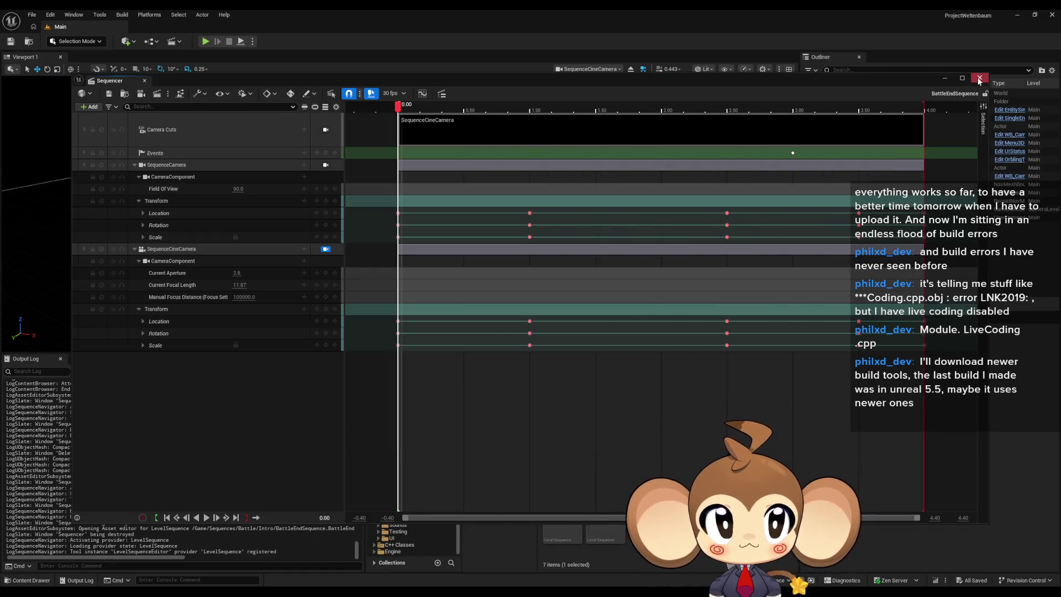
left_click(979, 78)
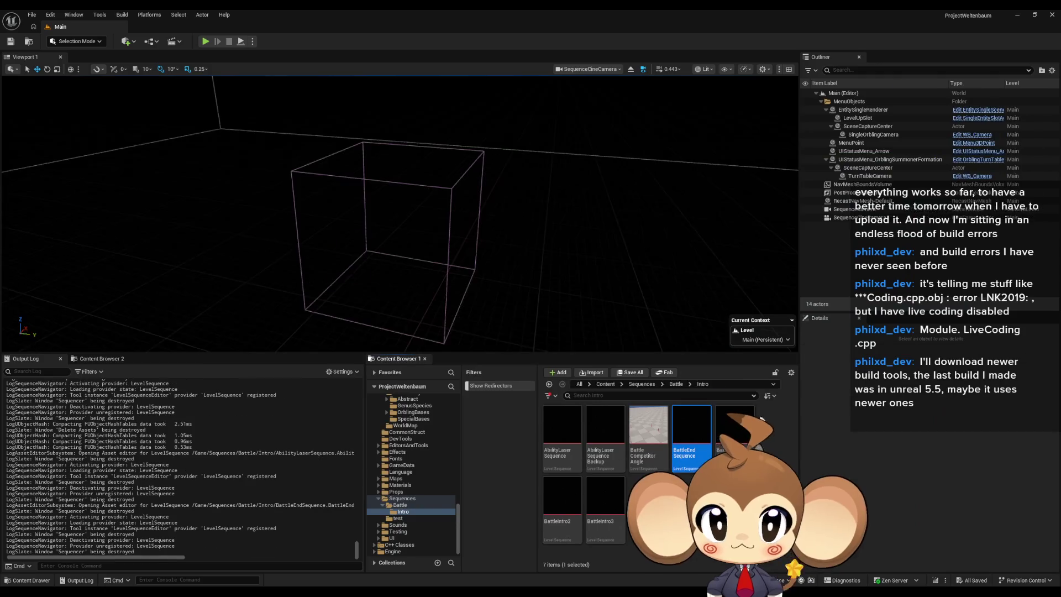
Step: Inspect the camera tracks of BattleIntro1, BattleIntro2 and BattleIntro3, closing each afterward
double_click(734, 428)
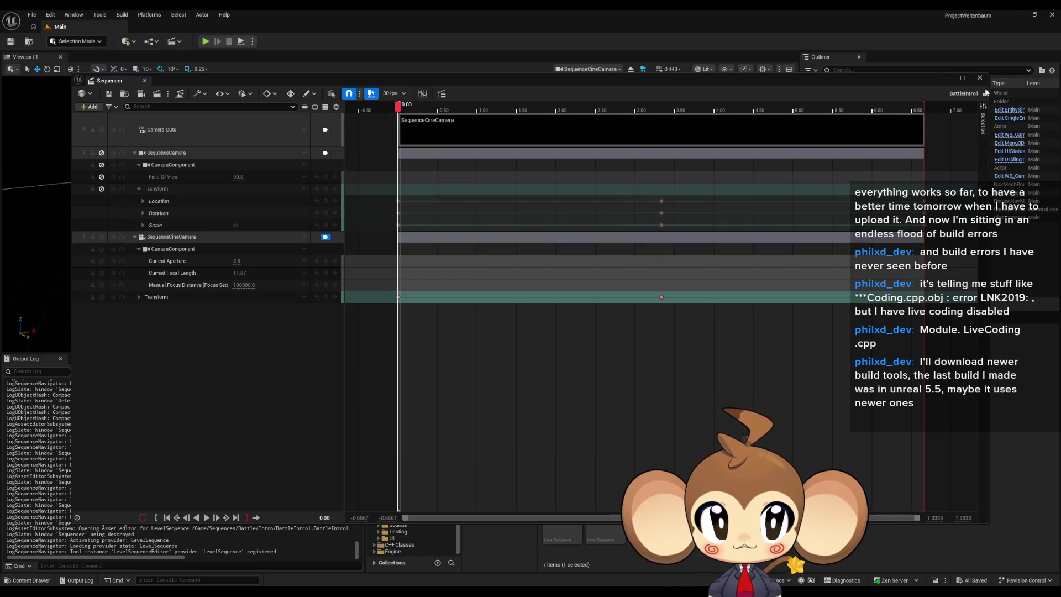
left_click(979, 78)
left_click(568, 500)
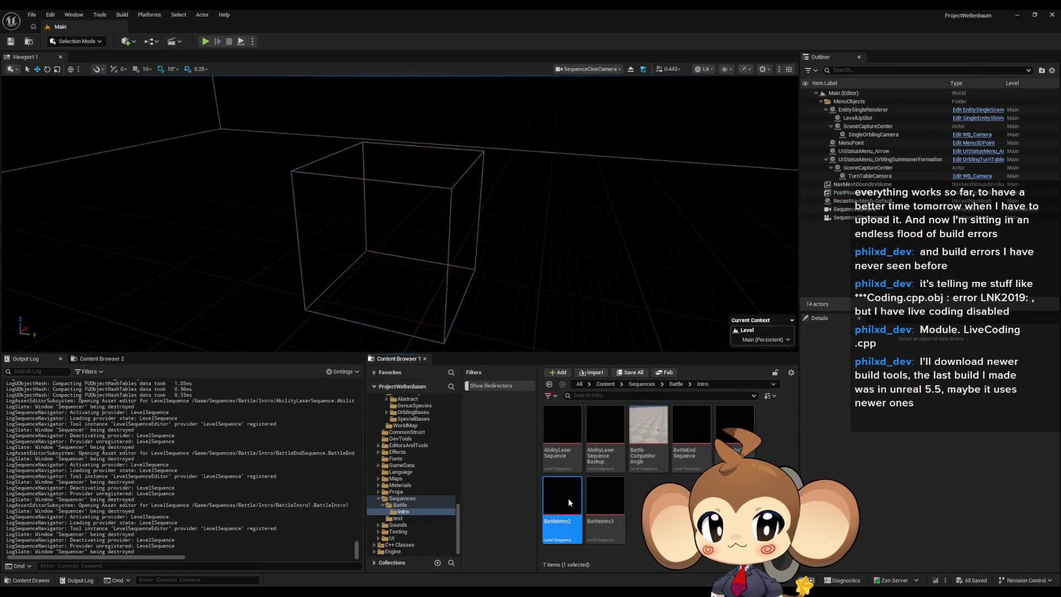
double_click(568, 498)
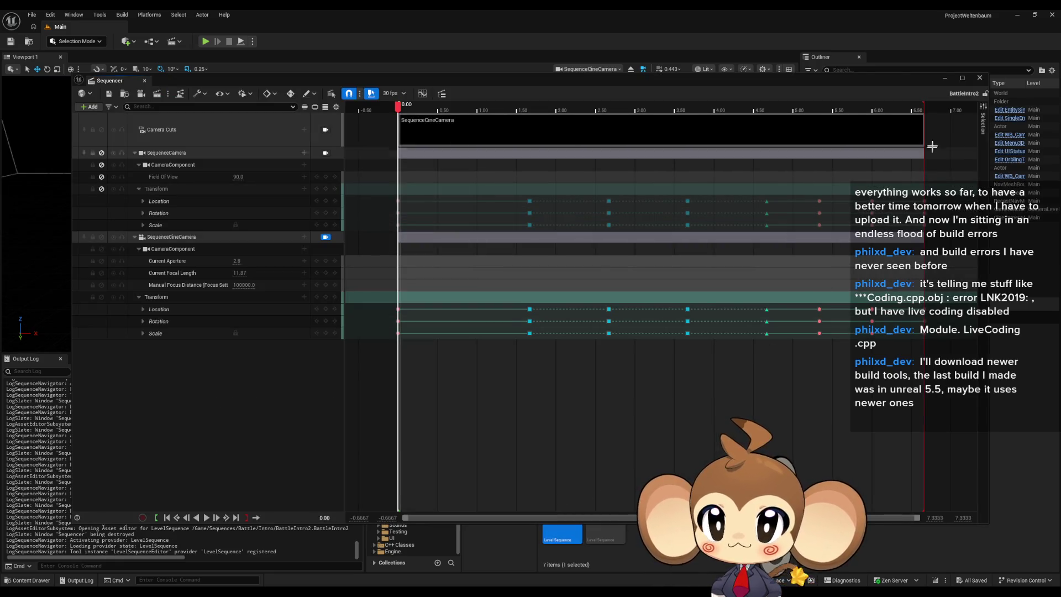
left_click(980, 78)
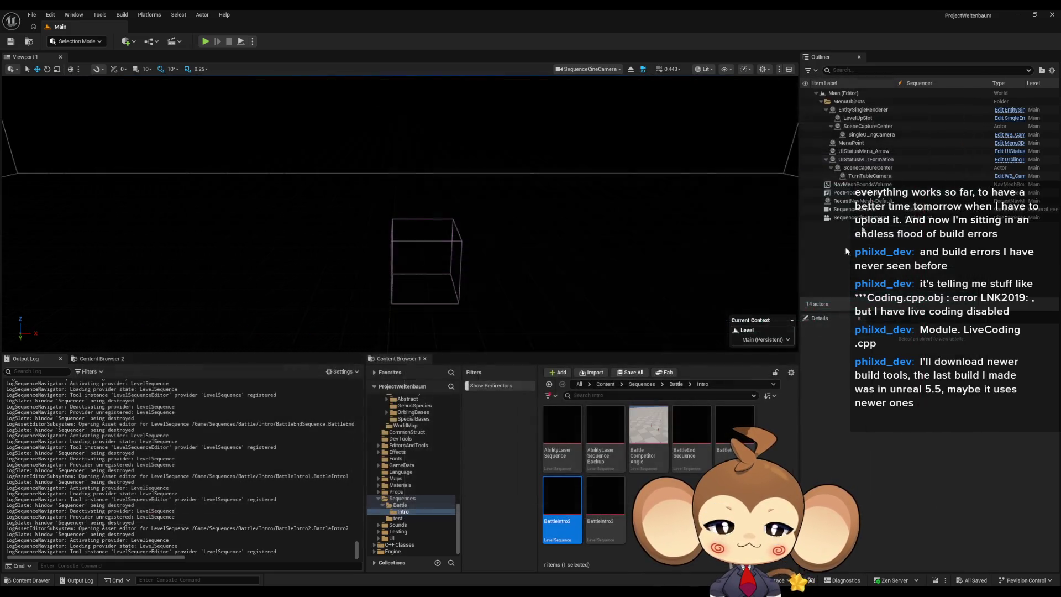
left_click(608, 506)
double_click(605, 507)
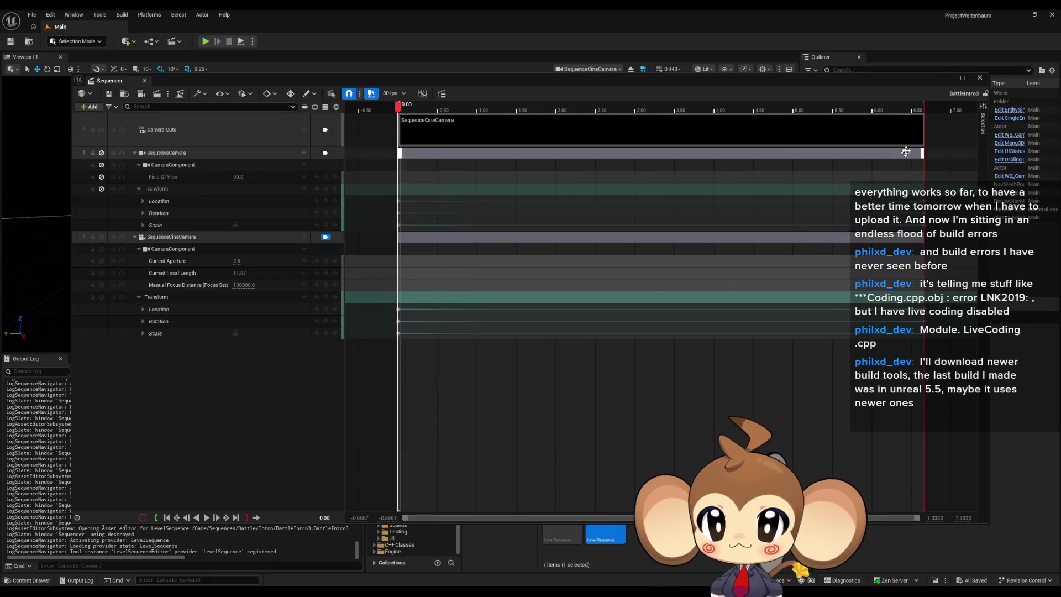
left_click(981, 79)
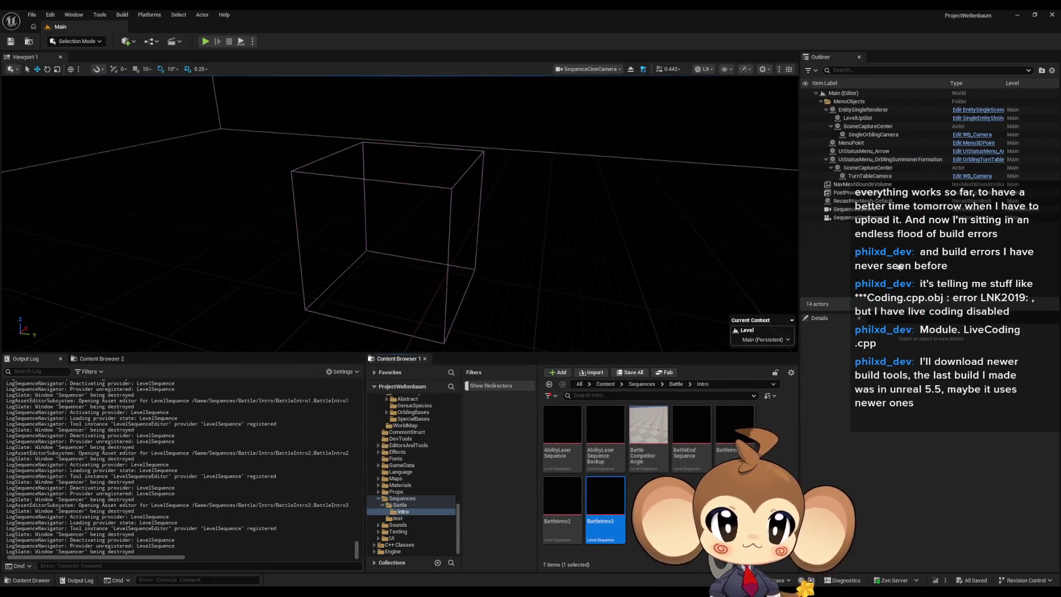
Step: Tick Constrain Aspect Ratio in SequenceCineCamera's Camera Options
left_click(845, 217)
scroll(936, 501, "down", 5)
scroll(928, 494, "down", 3)
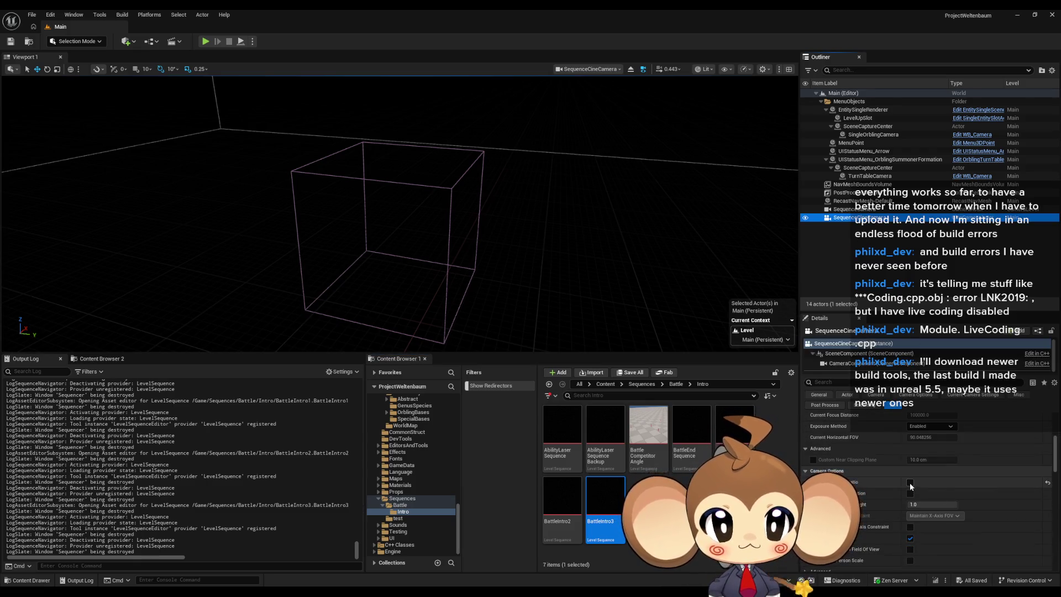
left_click(910, 482)
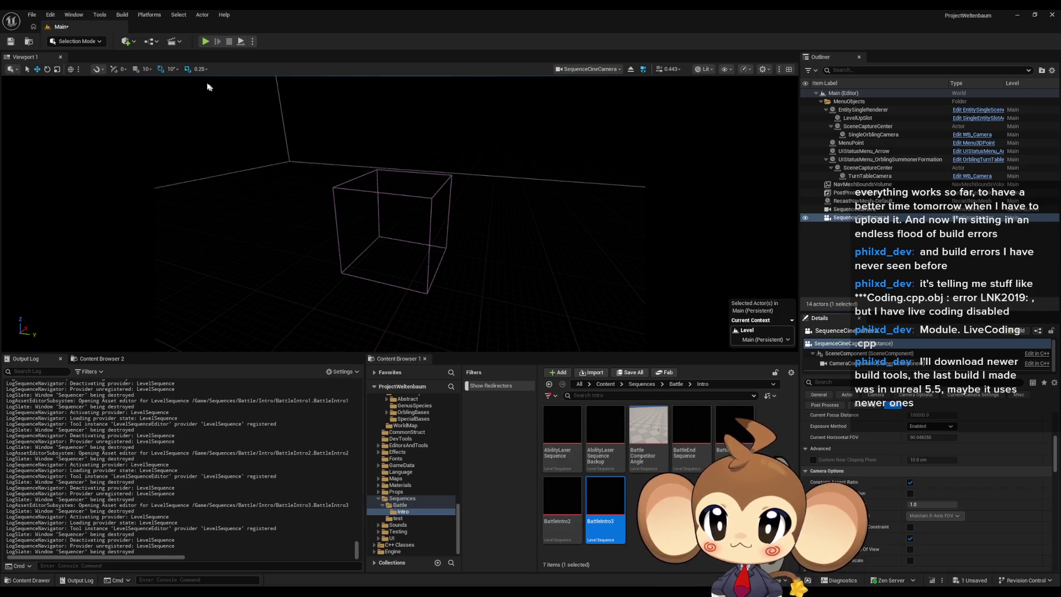
left_click(124, 41)
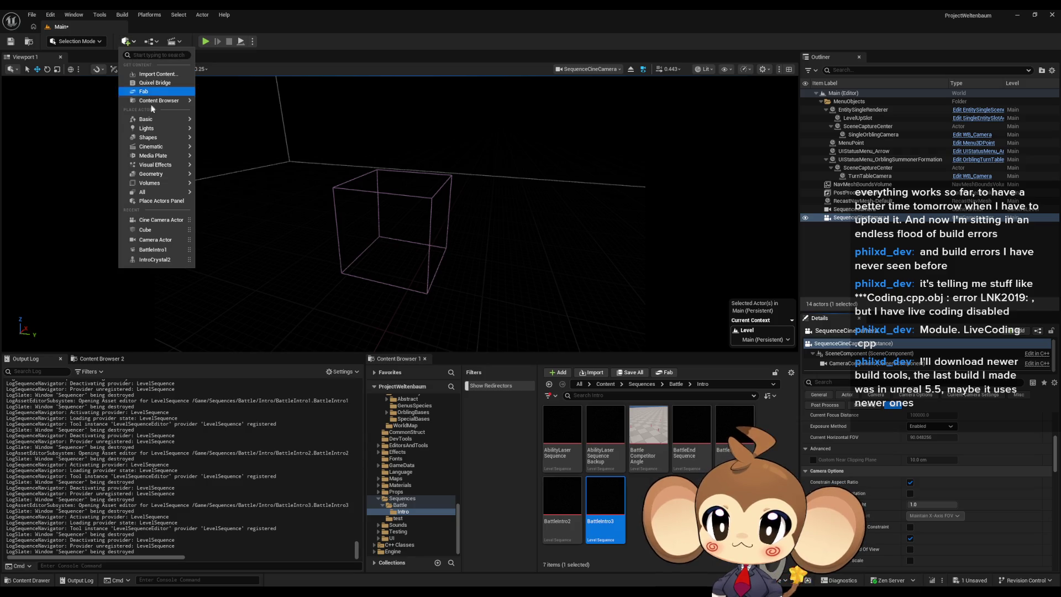
Step: Place a Cube at the origin with the delmewhiteemissive material
mouse_move(155, 122)
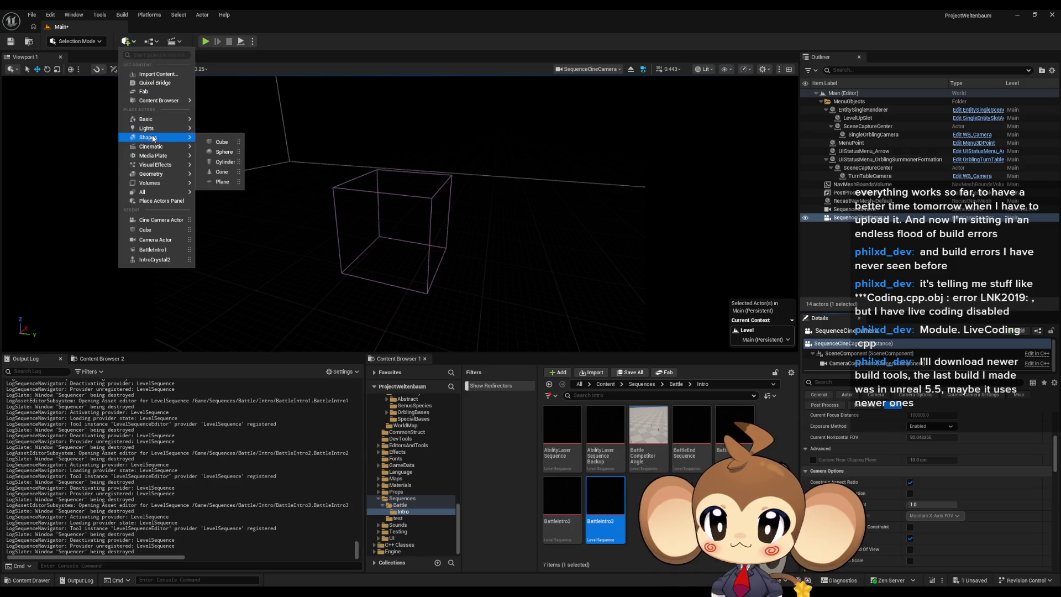
left_click(219, 143)
scroll(1003, 439, "down", 2)
scroll(1005, 442, "up", 1)
left_click(1046, 422)
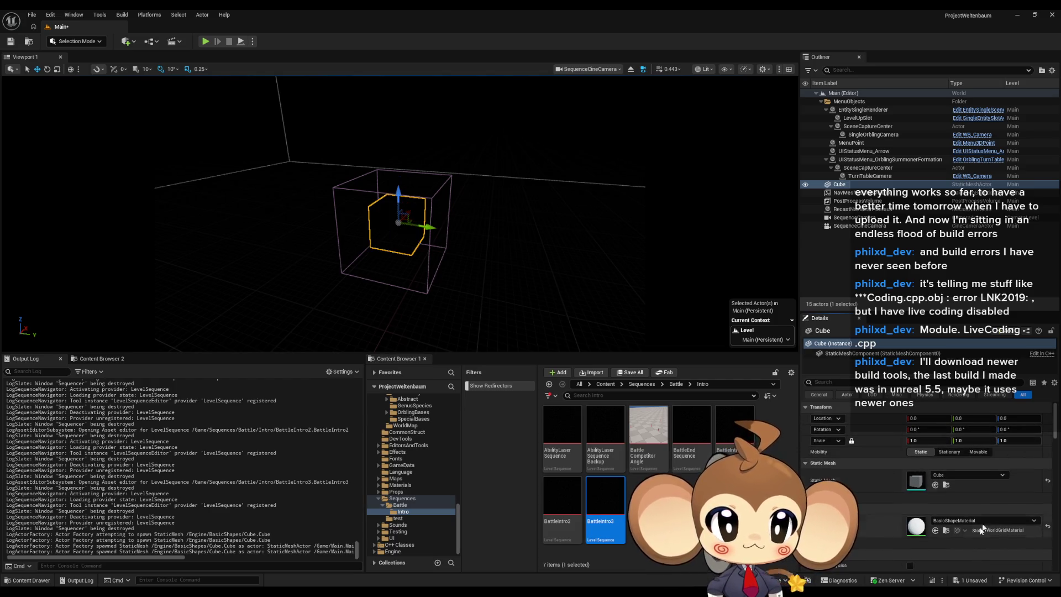
left_click(952, 520)
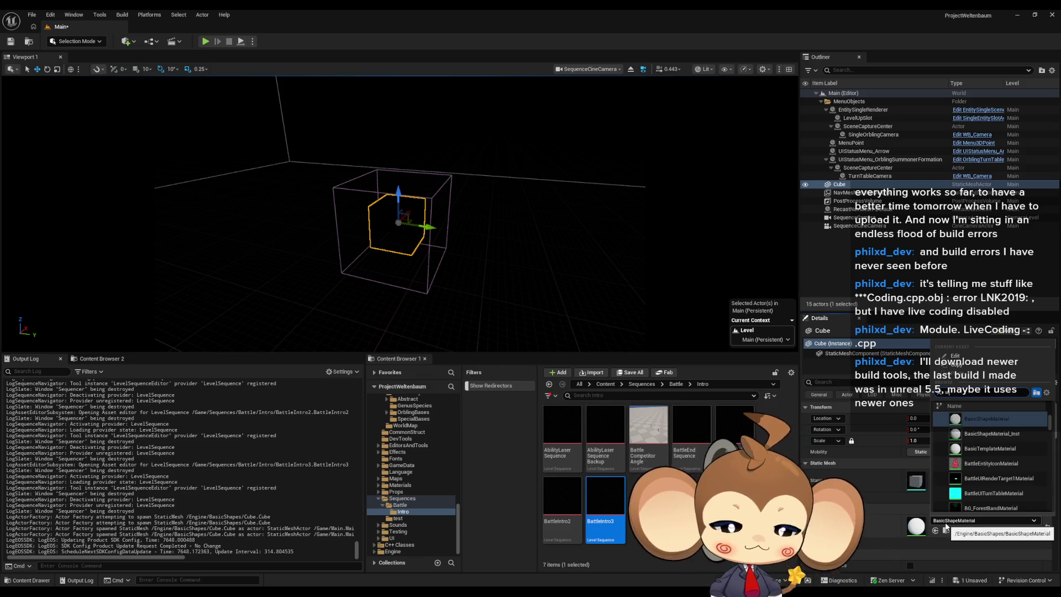
type("white")
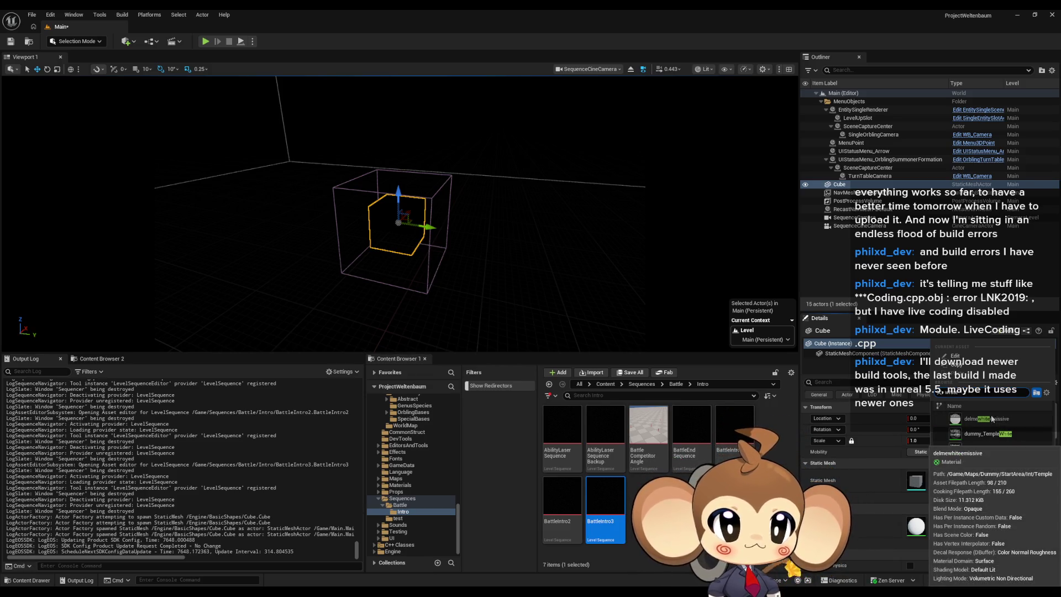
left_click(997, 419)
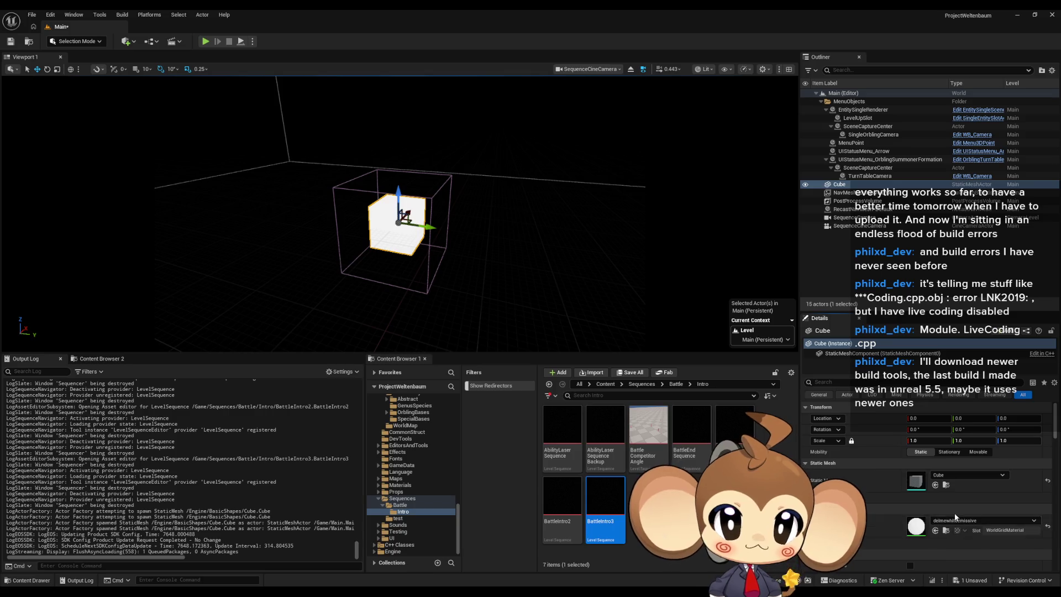
Step: Scale the Cube to 1000, 1000, 0.2 to form a flat white floor
left_click(1007, 441)
type("0.2")
key("Return")
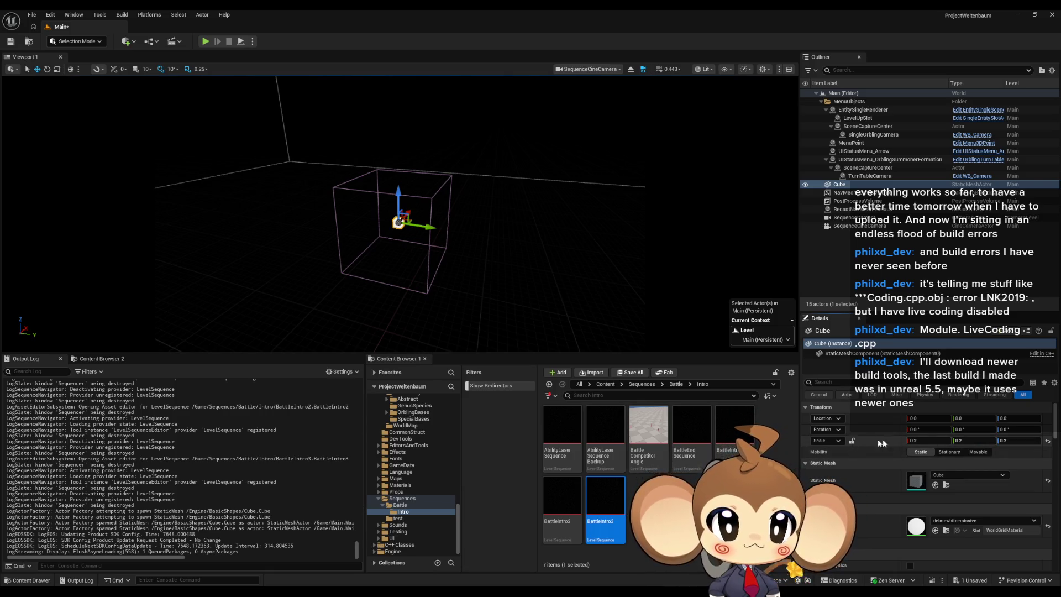
type("00")
key("Tab")
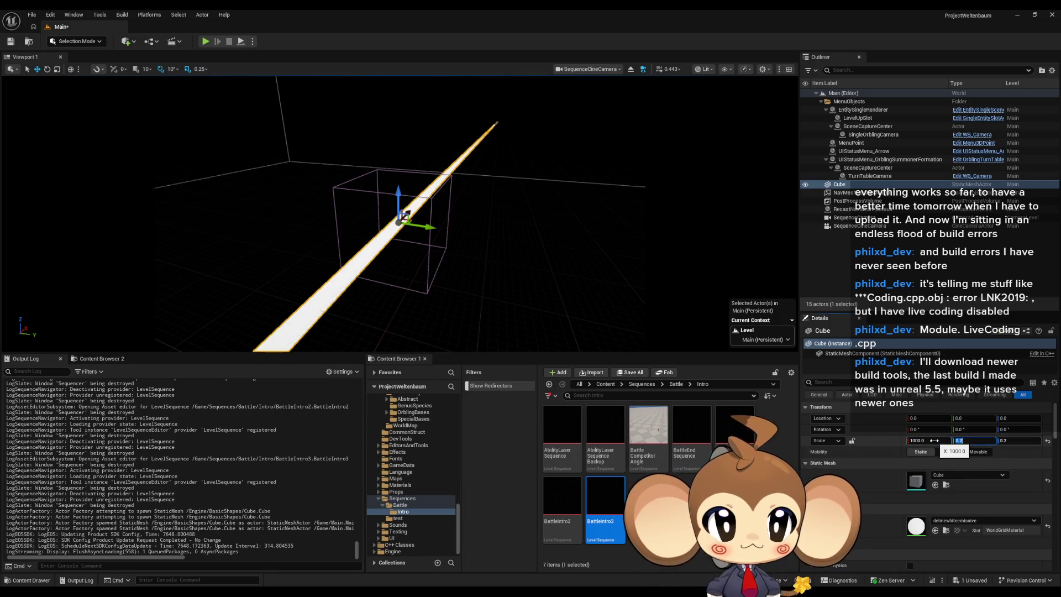
type("1000")
key("Return")
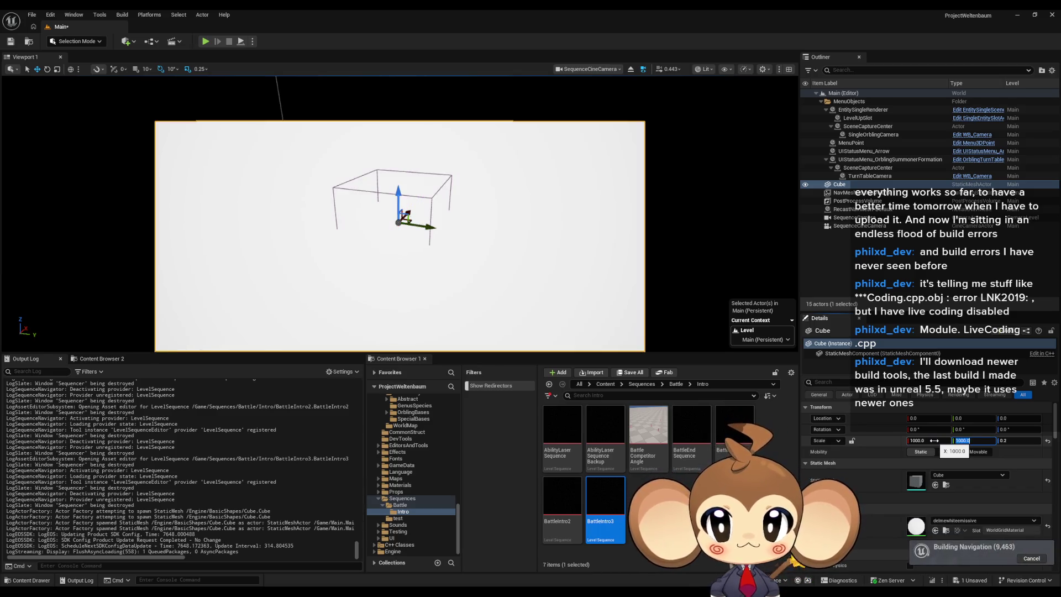
mouse_move(519, 206)
left_mouse_down()
mouse_move(486, 177)
mouse_move(532, 215)
left_mouse_up()
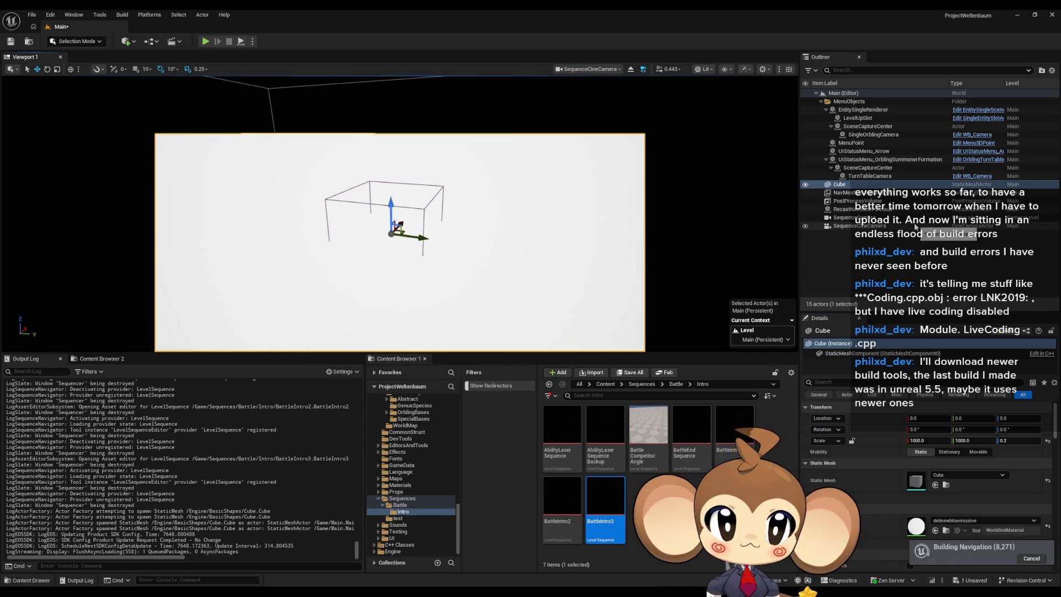
Step: Toggle SequenceCineCamera's Constrain Aspect Ratio off and on to compare the framing
left_click(840, 218)
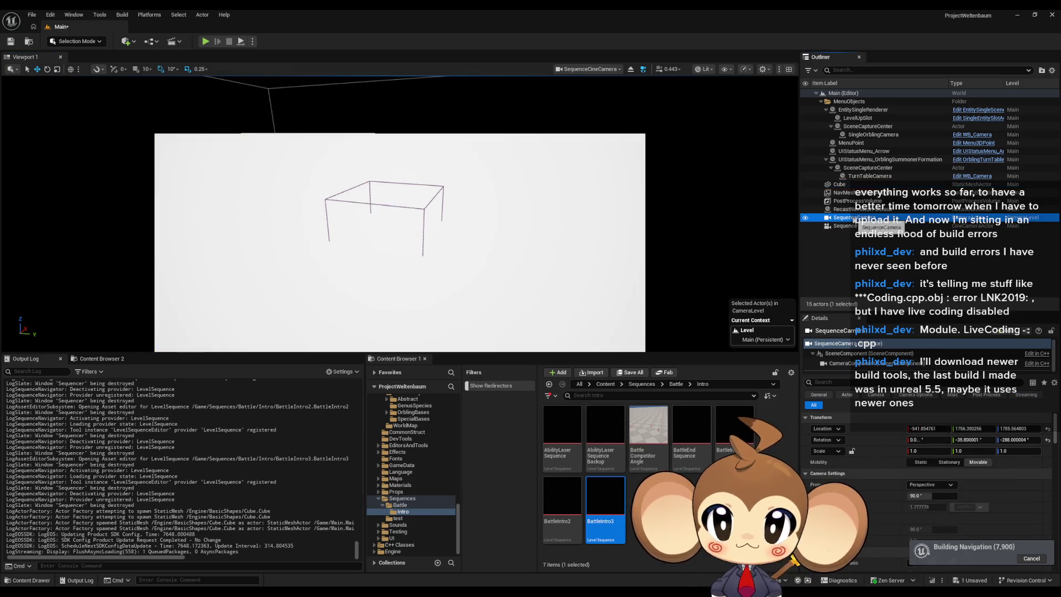
mouse_move(436, 594)
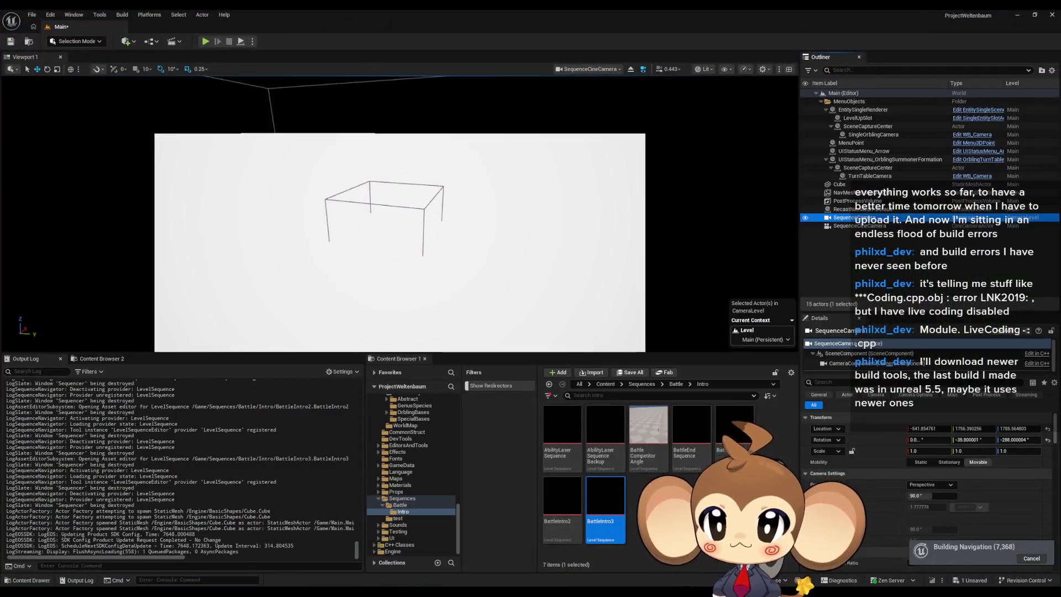
left_click_drag(404, 199, 404, 199)
left_click(891, 228)
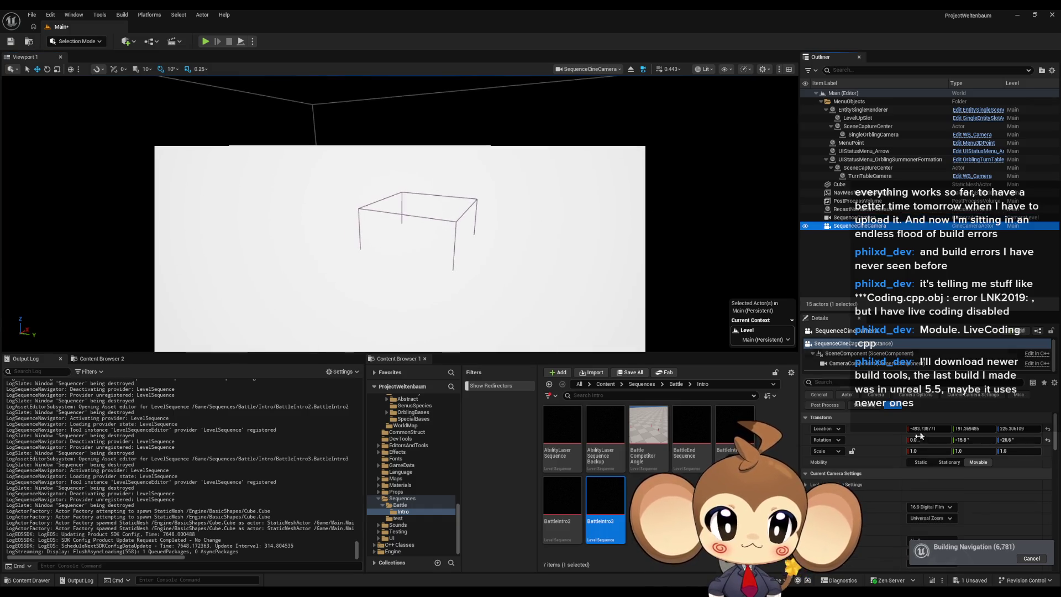
scroll(893, 479, "down", 5)
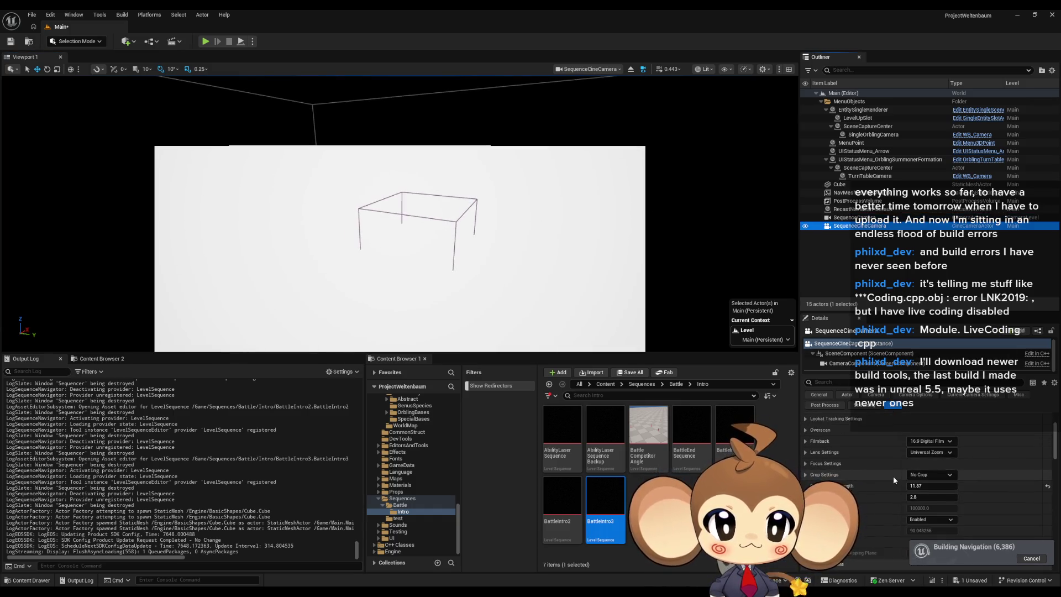
left_click(911, 495)
left_click(910, 495)
left_click(911, 495)
left_click(911, 495)
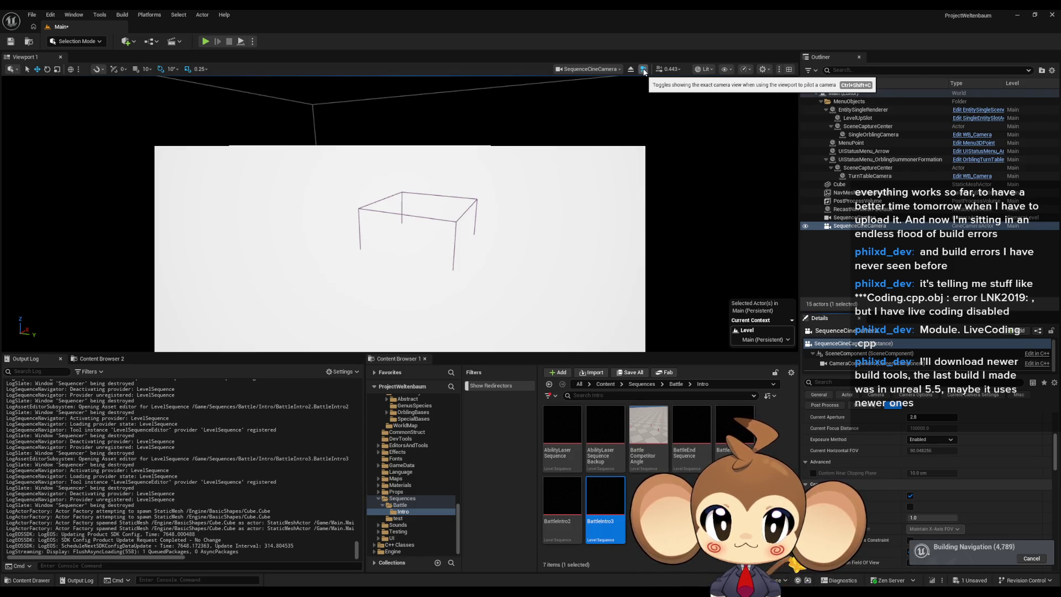
Step: Turn off the exact camera frame view and stop piloting SequenceCineCamera
left_click(644, 72)
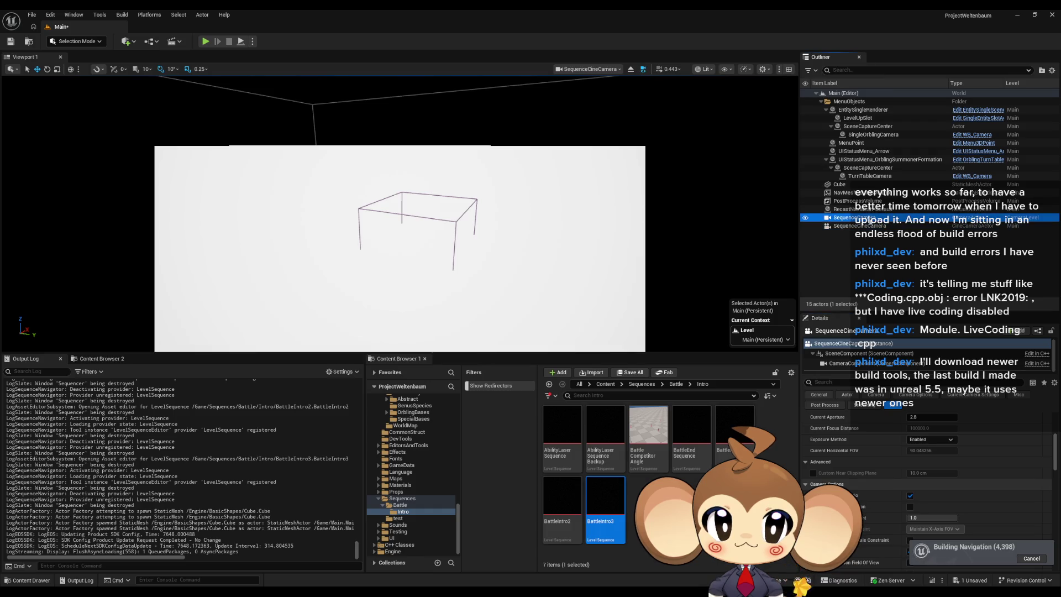
left_click(644, 72)
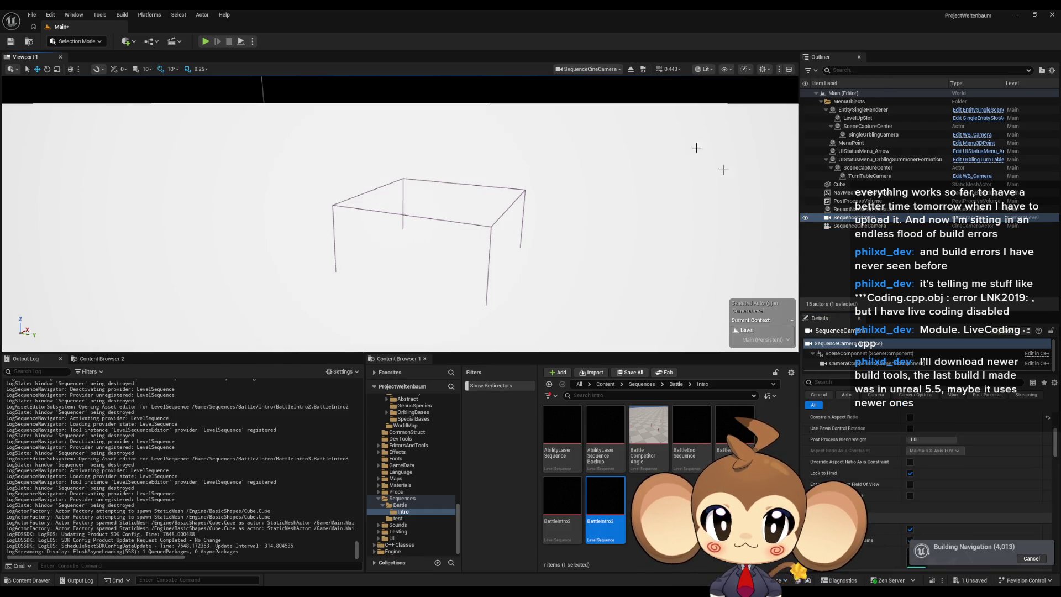
left_click(846, 226)
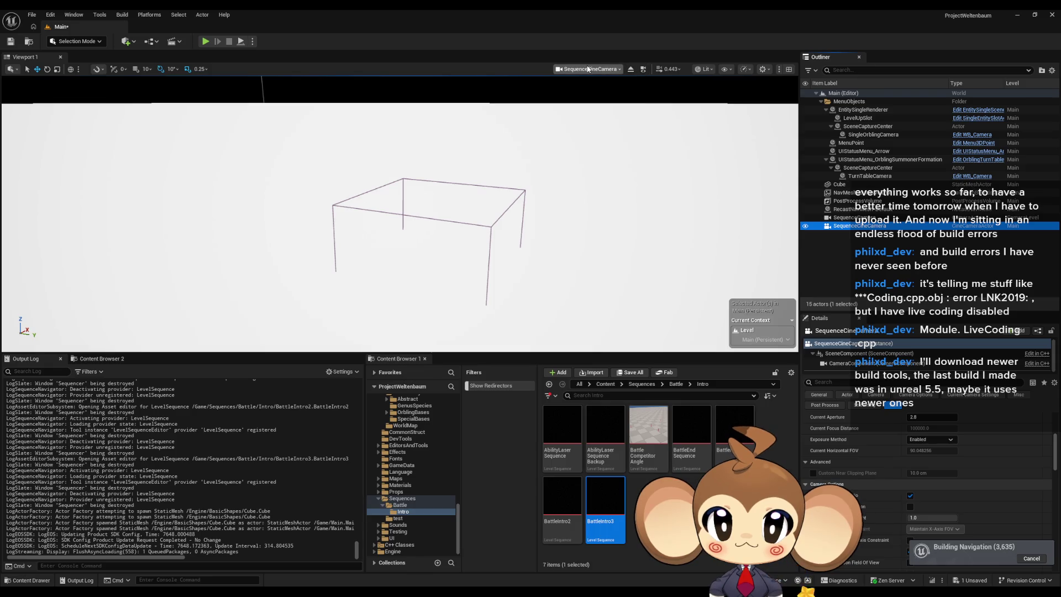
left_click(629, 71)
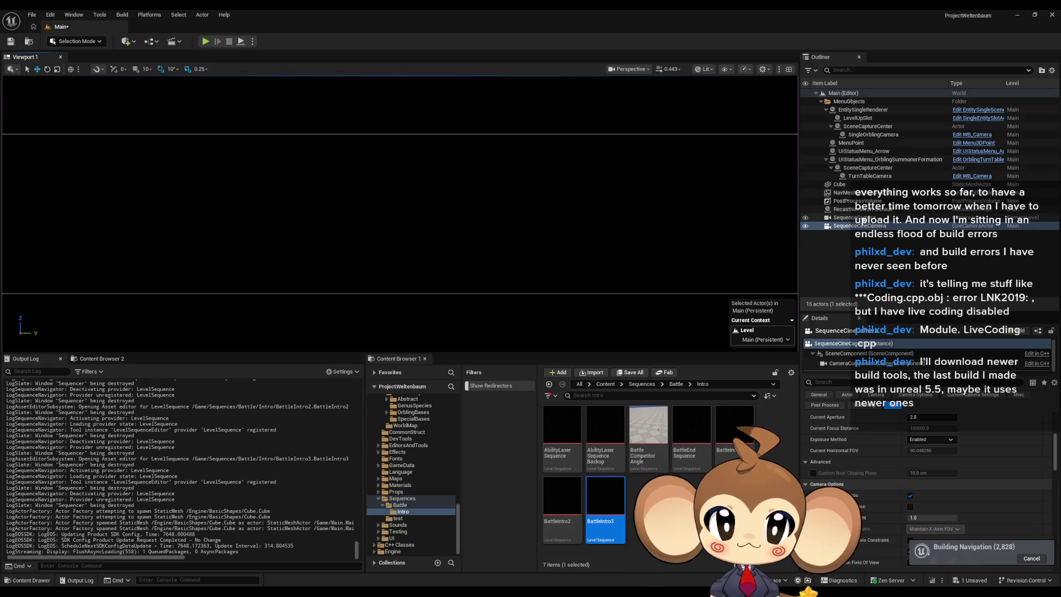
Step: Reset SequenceCineCamera's Location and Rotation to 0, 0, 0, then frame SequenceCamera with F
left_click(870, 225)
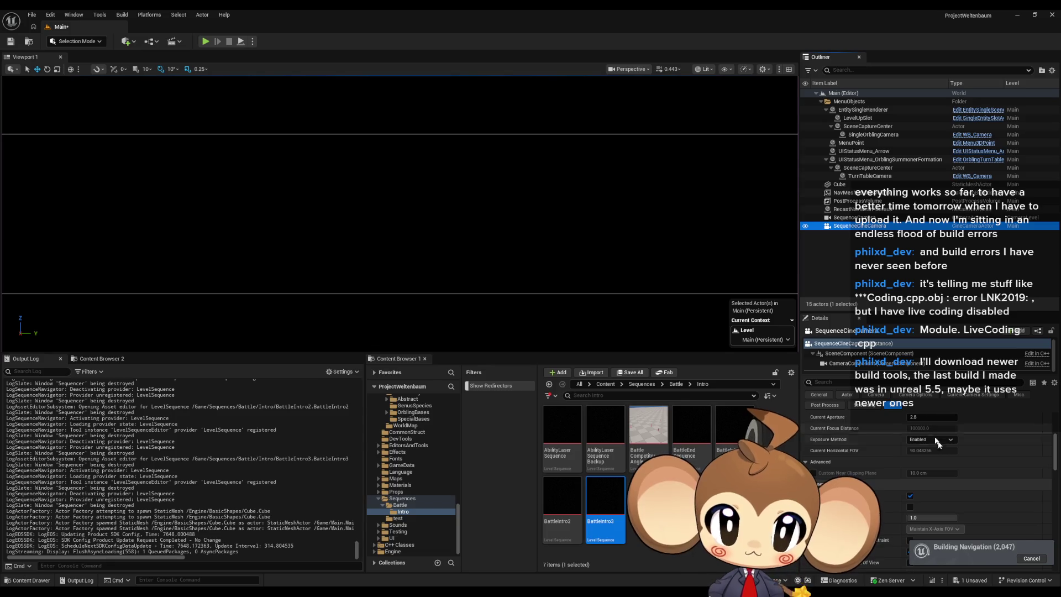
left_click(844, 424)
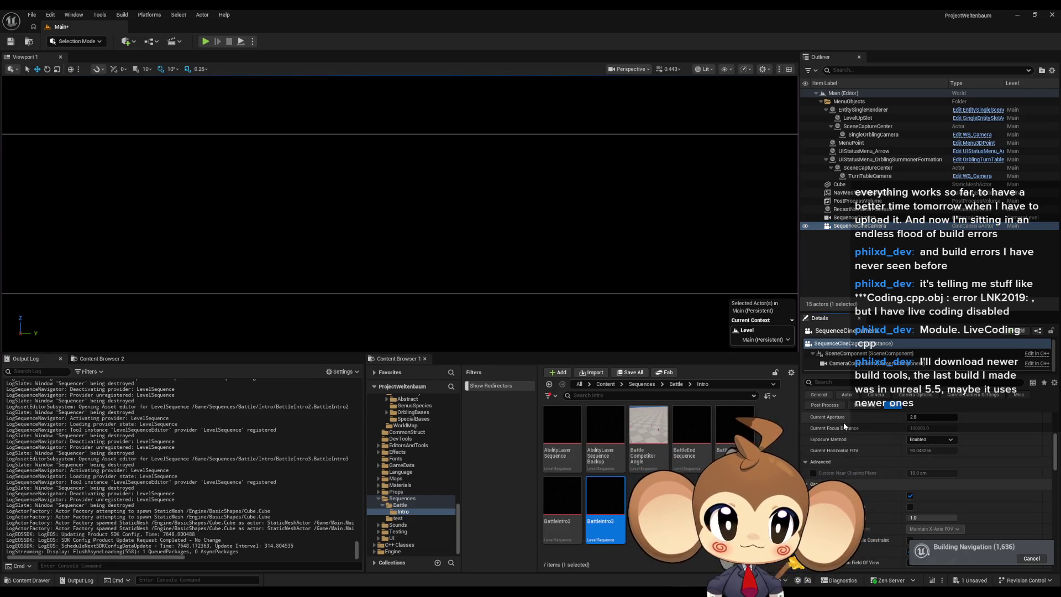
left_click(843, 363)
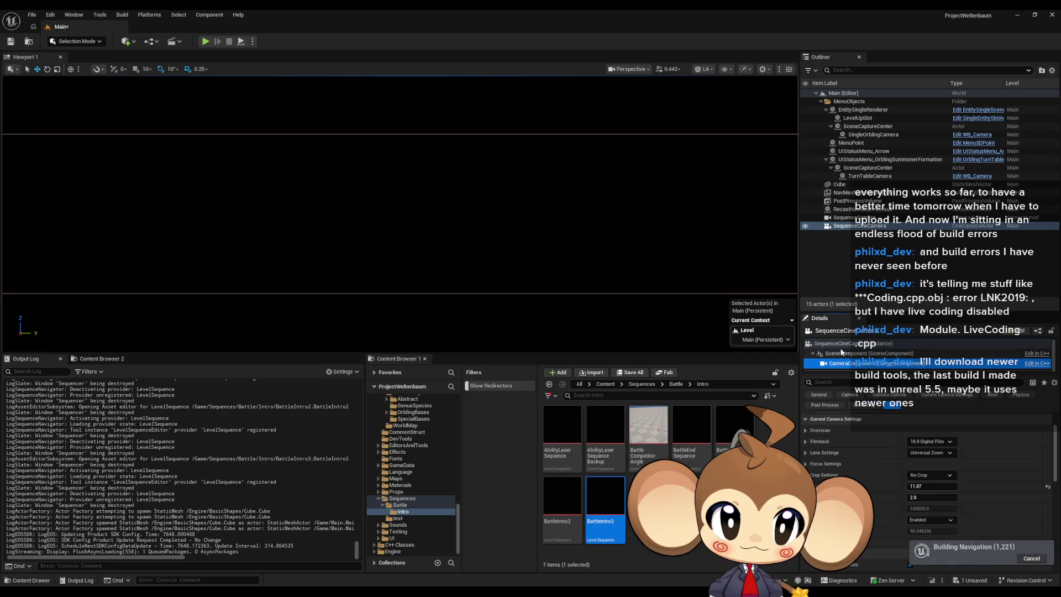
left_click(840, 343)
left_click(1047, 430)
left_click(1047, 440)
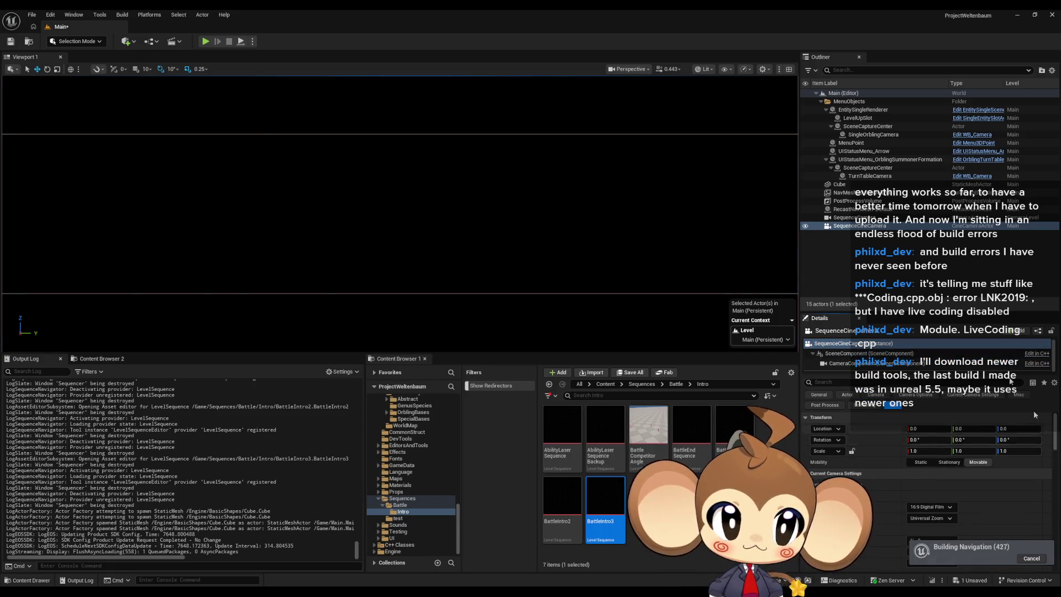
left_click(842, 217)
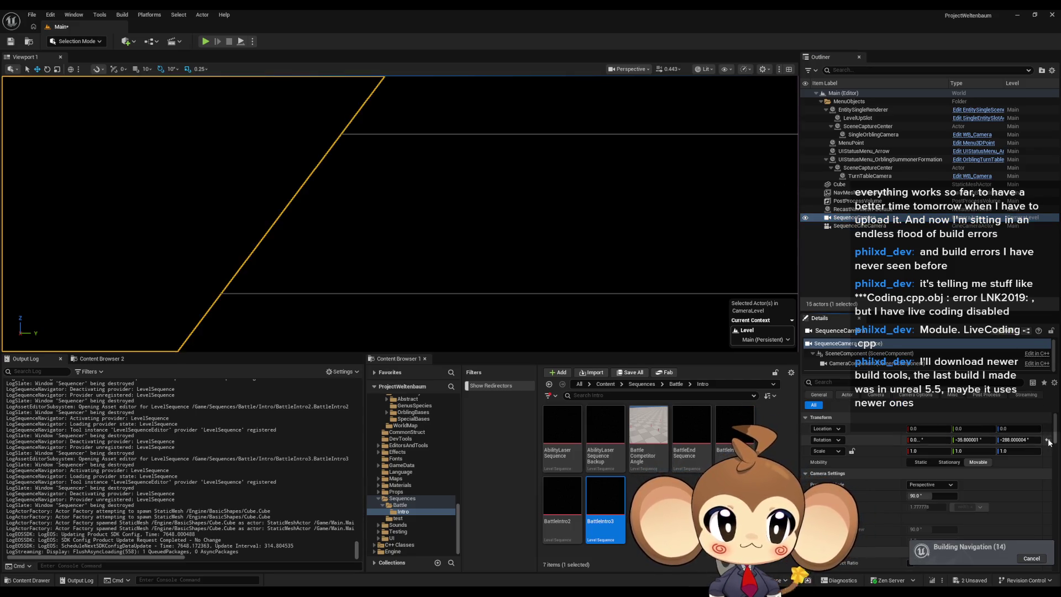
key("f")
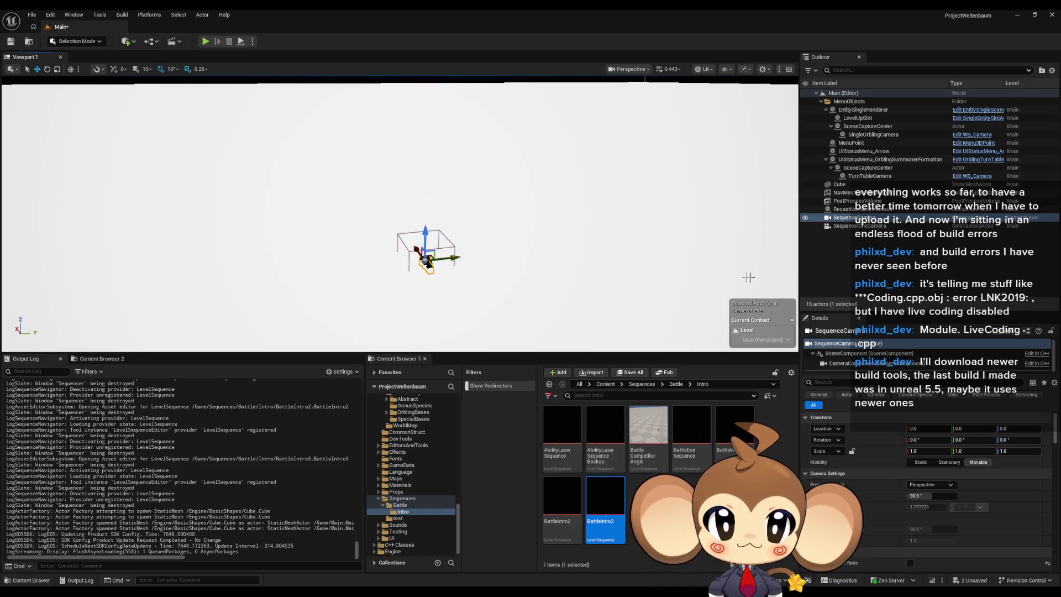
Step: Select the flat Cube, browse to the Content root, and start Play In Editor
left_click(646, 262)
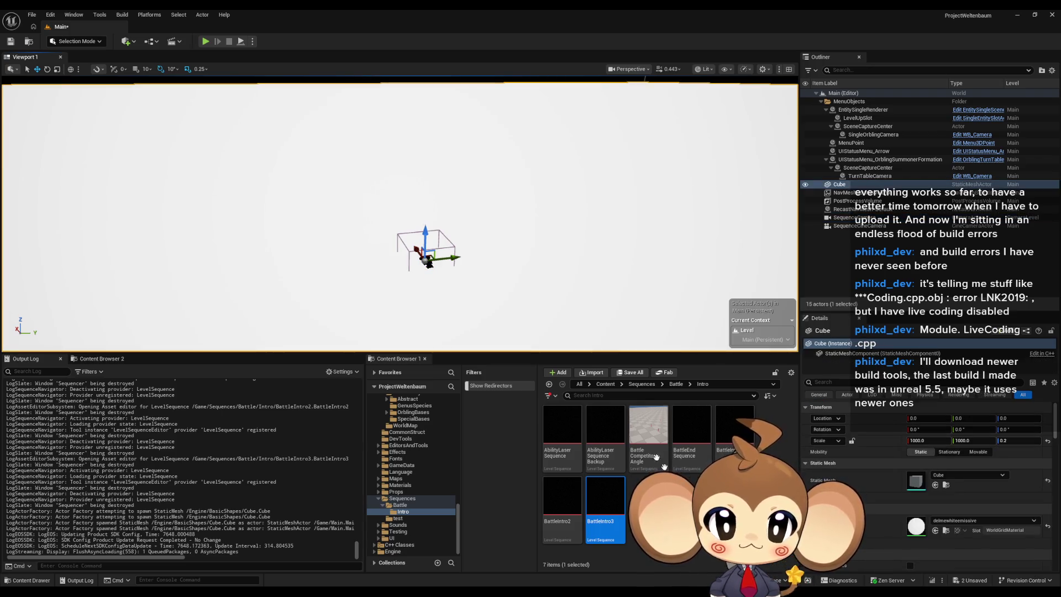
left_click(605, 384)
left_click(205, 42)
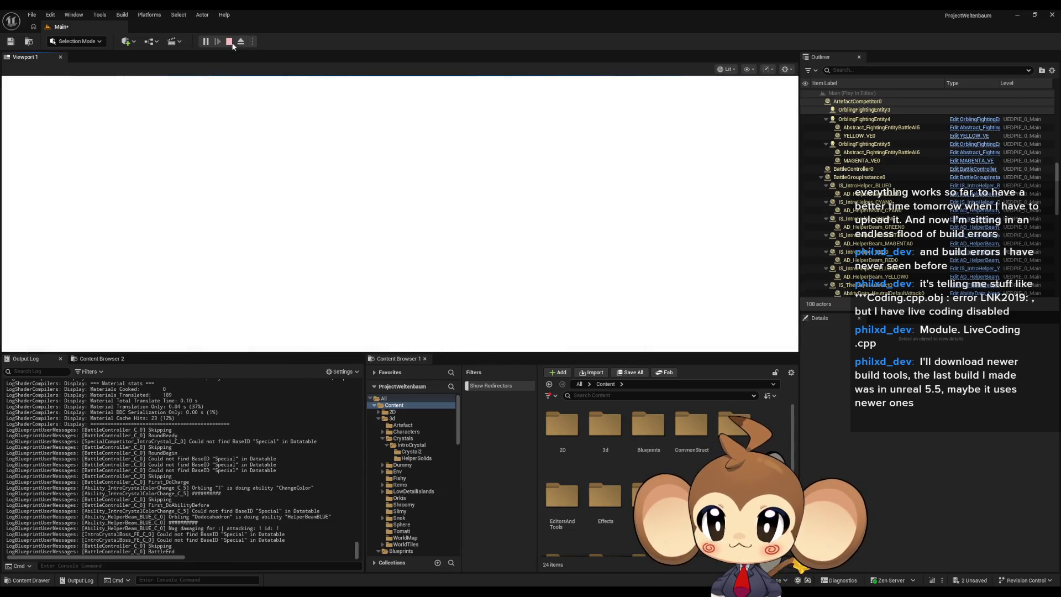
Step: End the play-test, delete the Cube, untick Constrain Aspect Ratio, and save Main
left_click(230, 42)
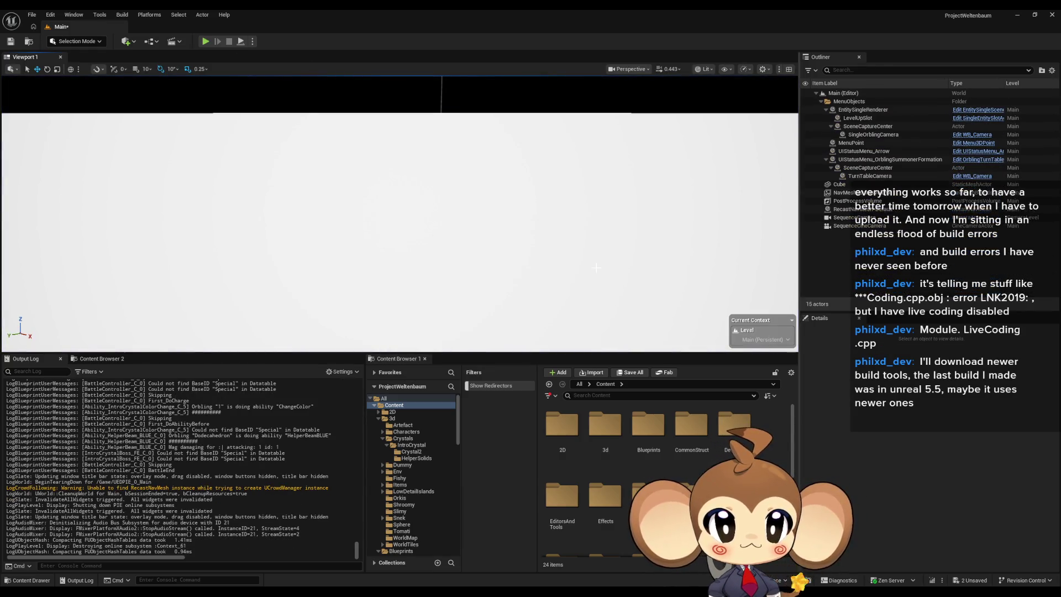
left_click(596, 268)
key("Delete")
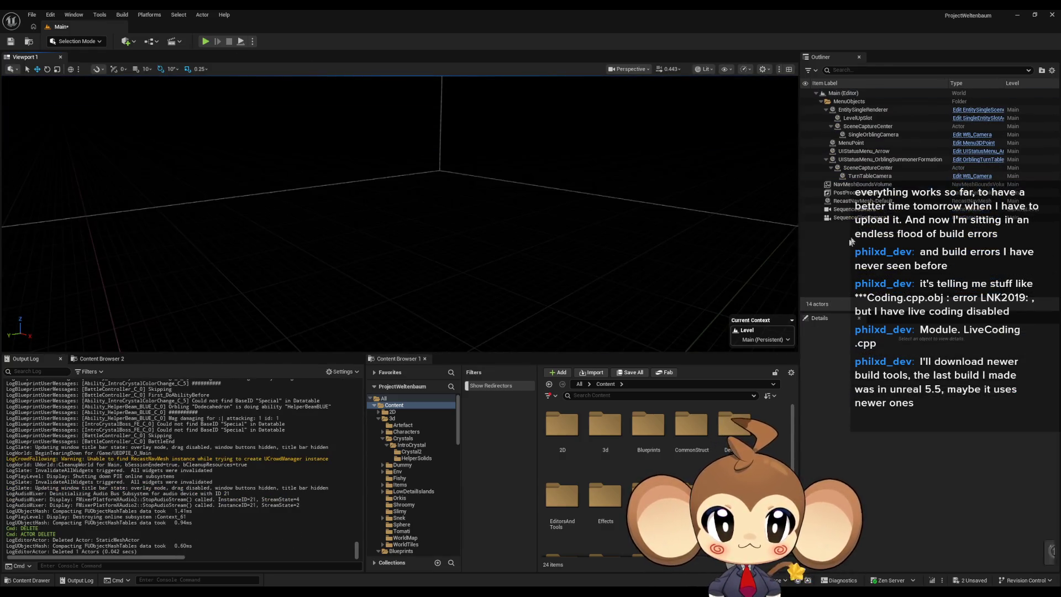
left_click(846, 217)
scroll(922, 489, "down", 4)
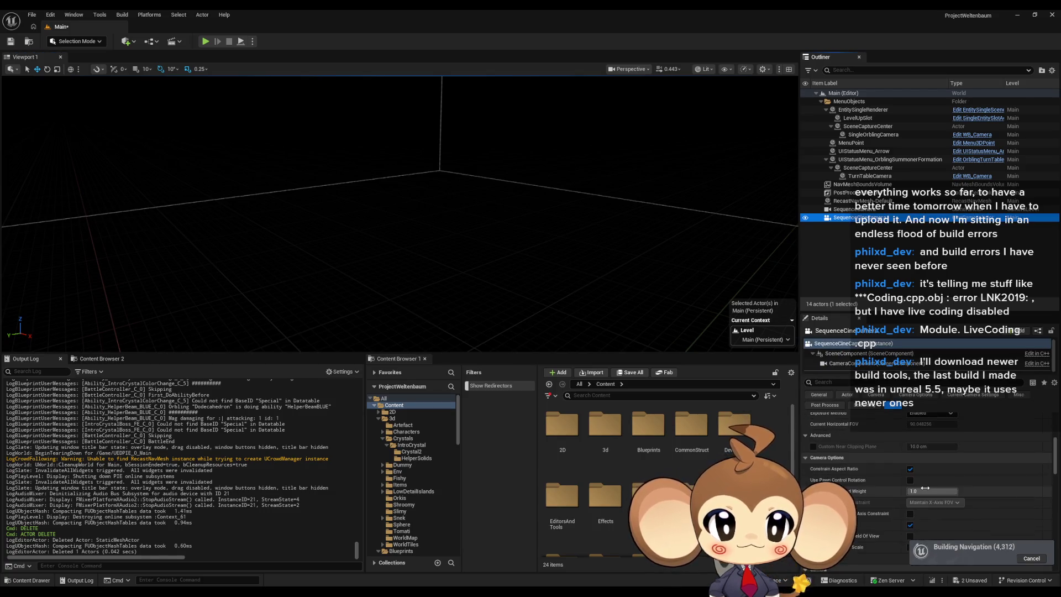
left_click(910, 469)
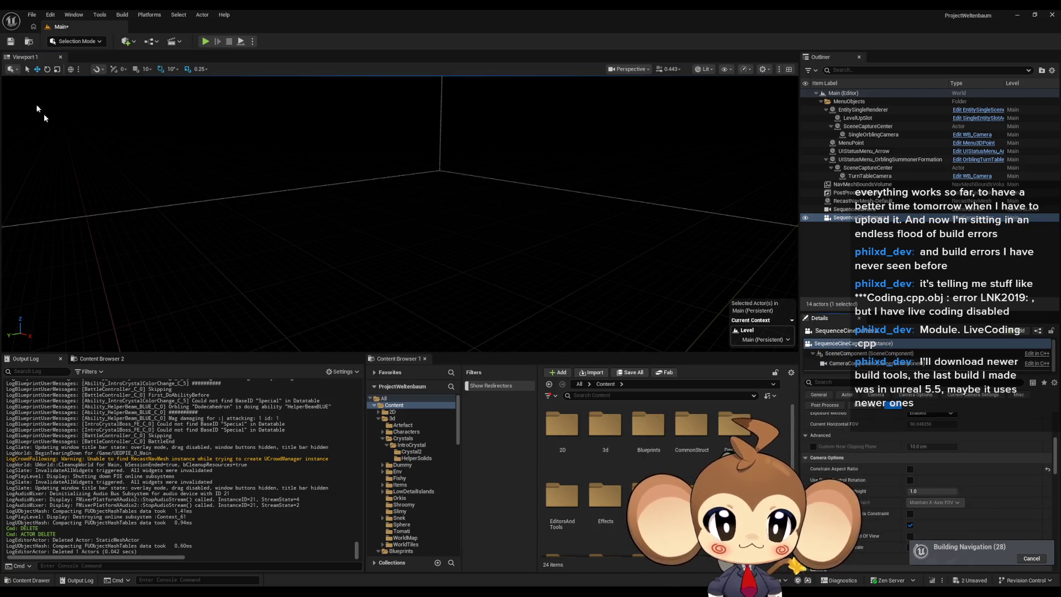
left_click(10, 42)
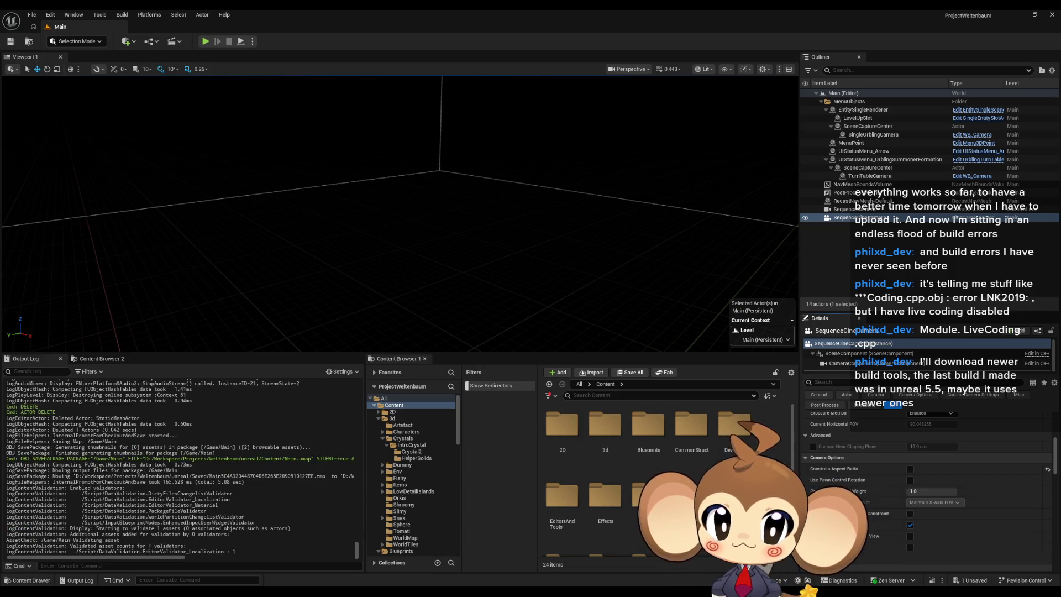
Step: Navigate the Content Browser into Sequences > Battle
scroll(607, 476, "down", 2)
scroll(663, 481, "down", 3)
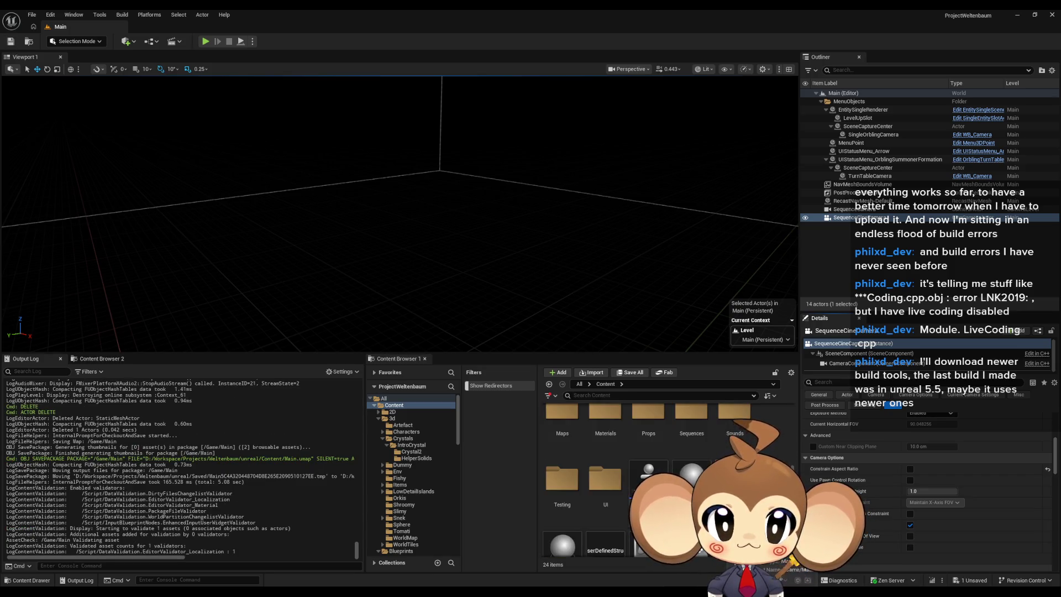
scroll(663, 480, "up", 5)
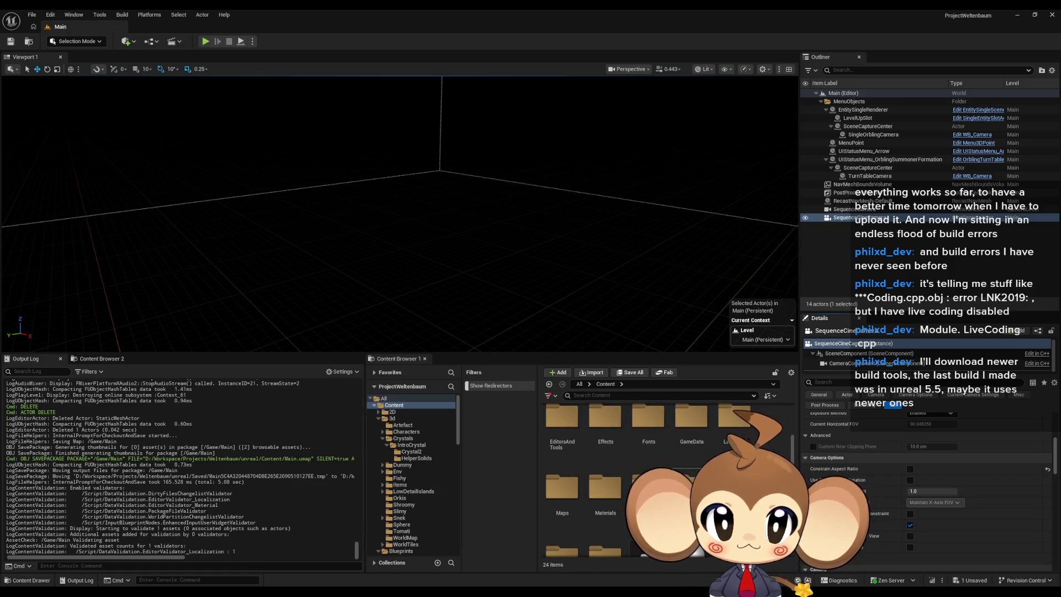
double_click(692, 487)
left_click(604, 434)
double_click(562, 433)
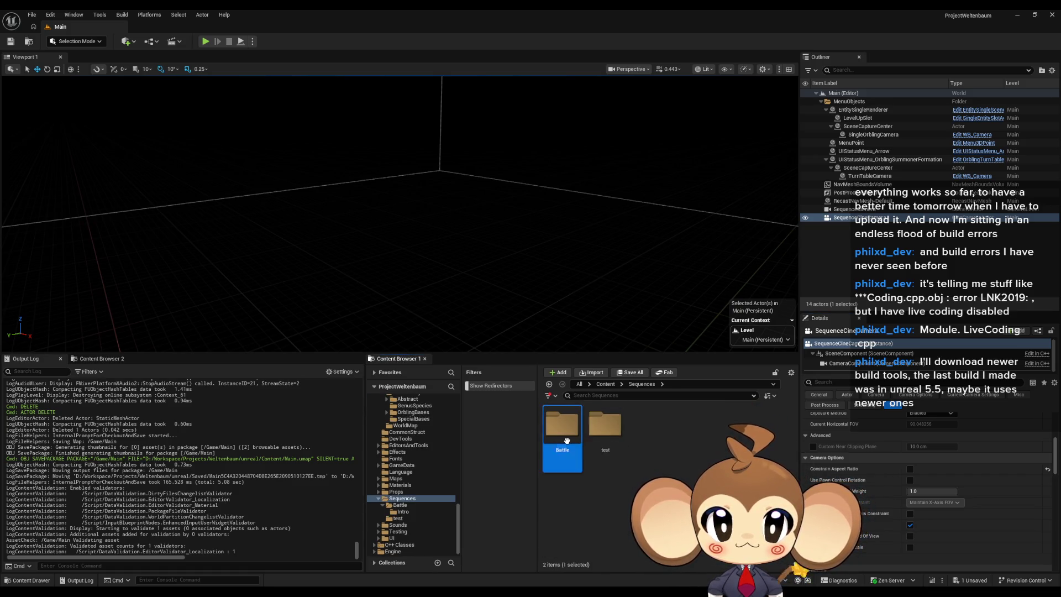
Step: Open AbilityLaserSequence from the Intro folder in the Sequencer window
double_click(563, 437)
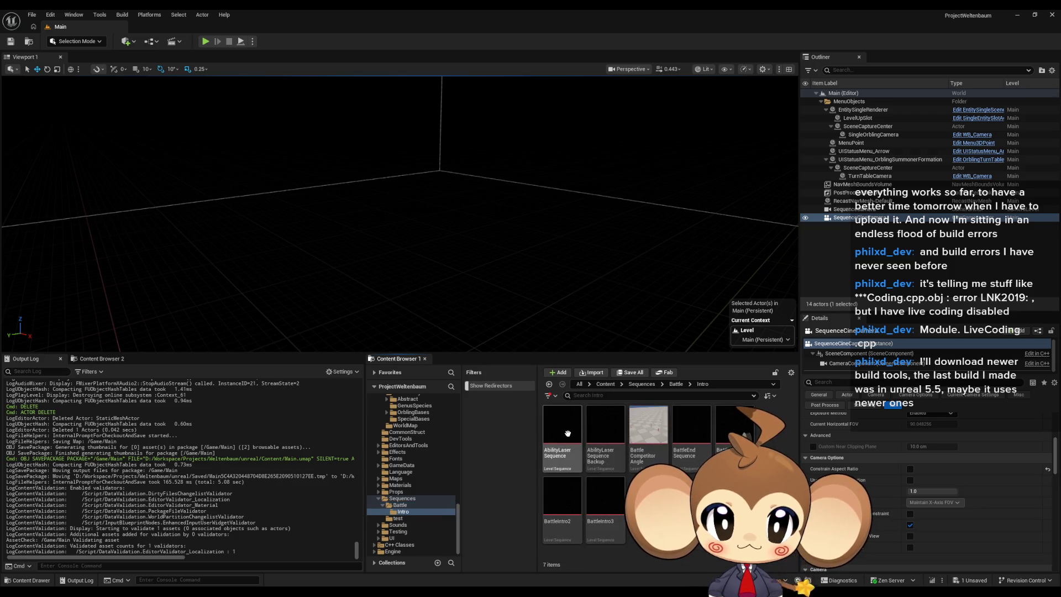
double_click(568, 437)
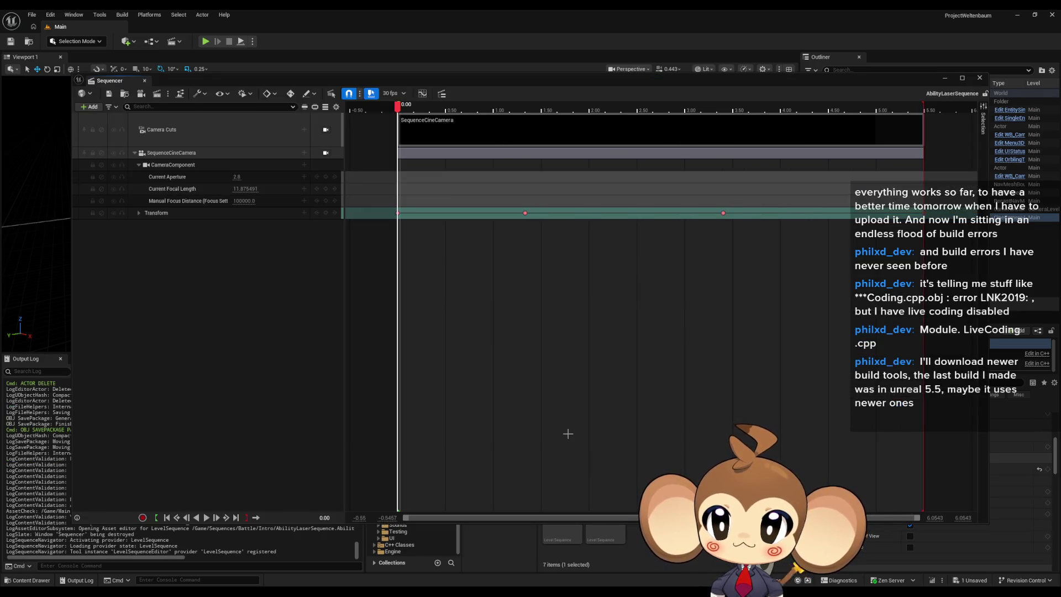
mouse_move(412, 83)
left_mouse_down()
mouse_move(318, 42)
mouse_move(354, 51)
mouse_move(378, 240)
mouse_move(383, 198)
mouse_move(395, 274)
mouse_move(396, 74)
left_mouse_up()
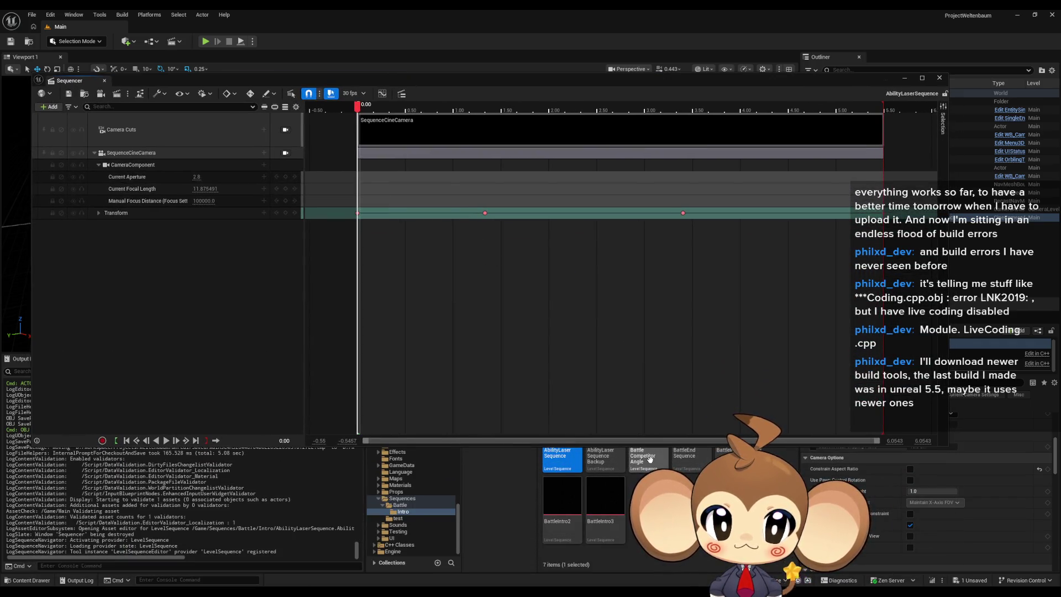
Step: Delete the SequenceCamera track from BattleEndSequence and BattleIntro1, saving each sequence
double_click(684, 457)
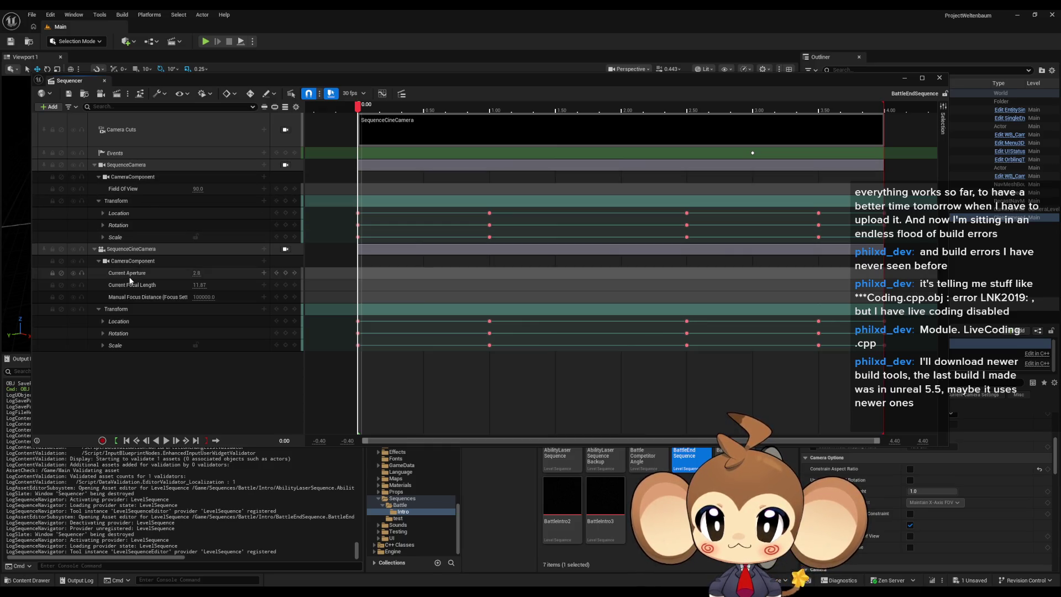
left_click(149, 164)
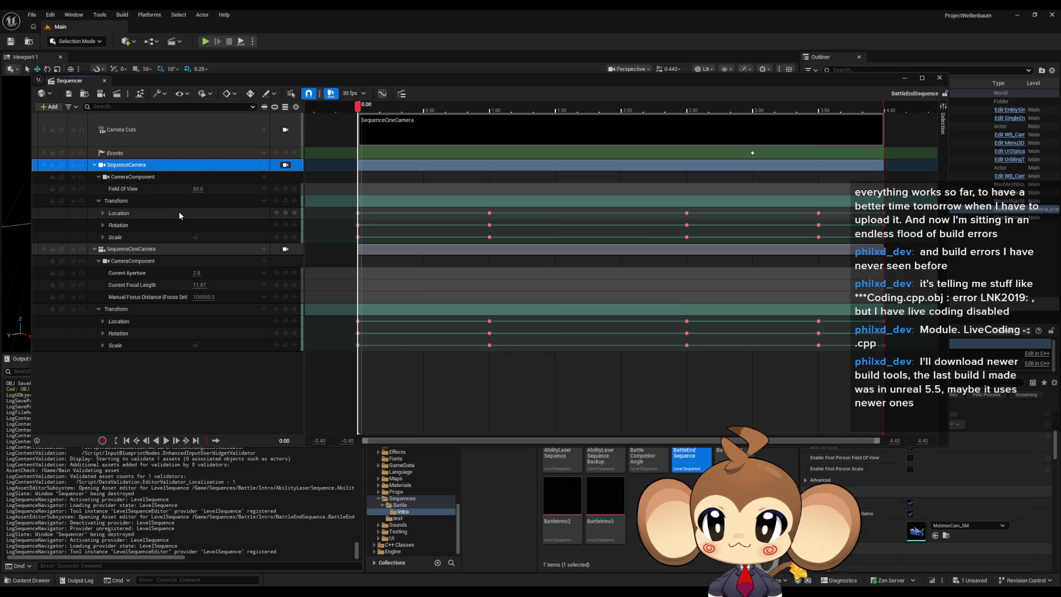
key("Delete")
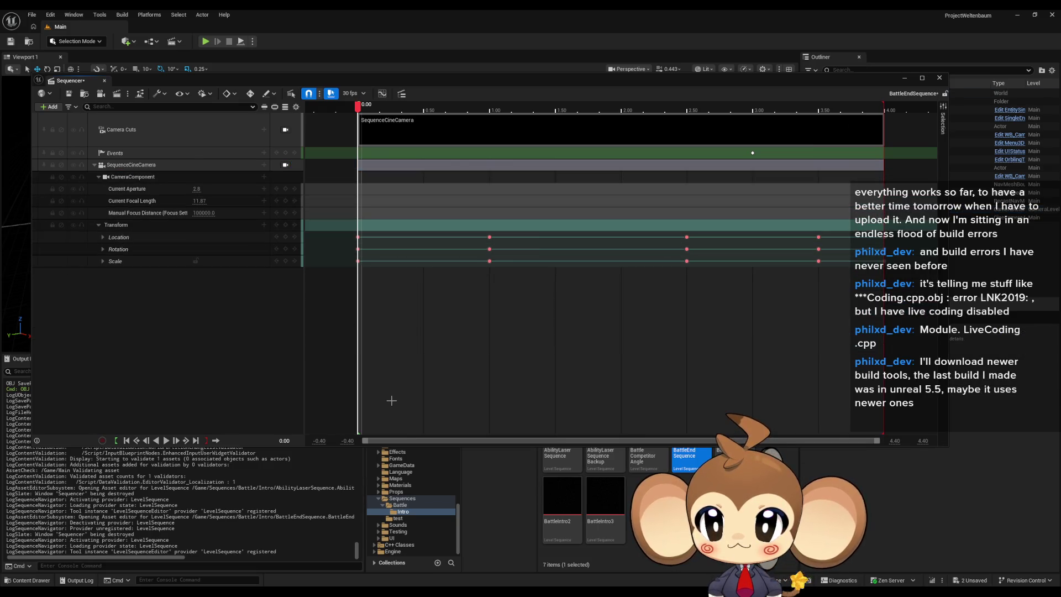
left_click(68, 93)
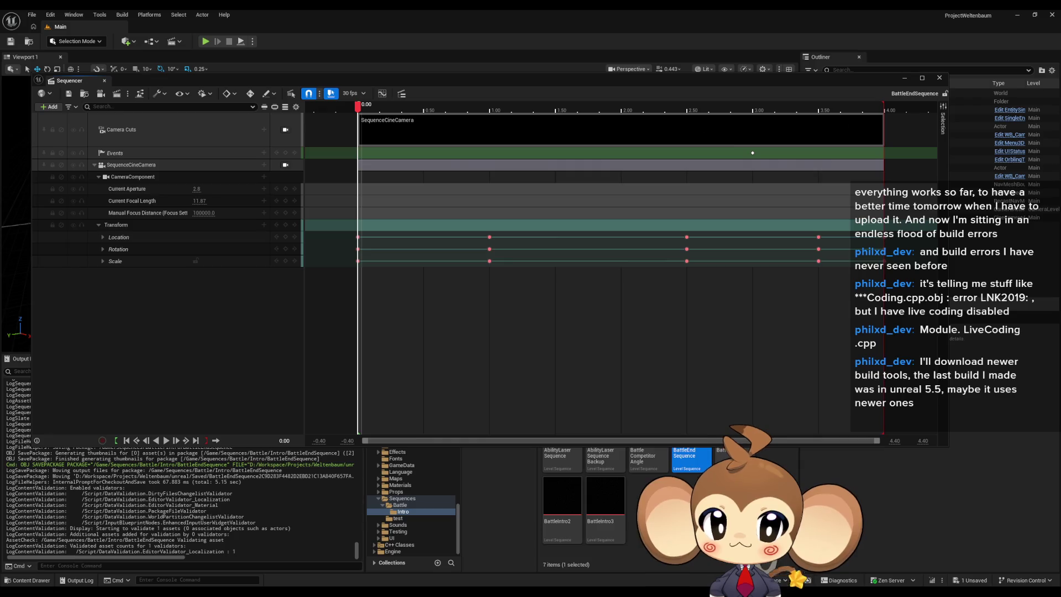
double_click(729, 459)
left_click(150, 157)
key("Delete")
key("ctrl+s")
Step: Delete the SequenceCamera track from BattleIntro2 and BattleIntro3, saving each sequence
left_click(566, 508)
double_click(566, 507)
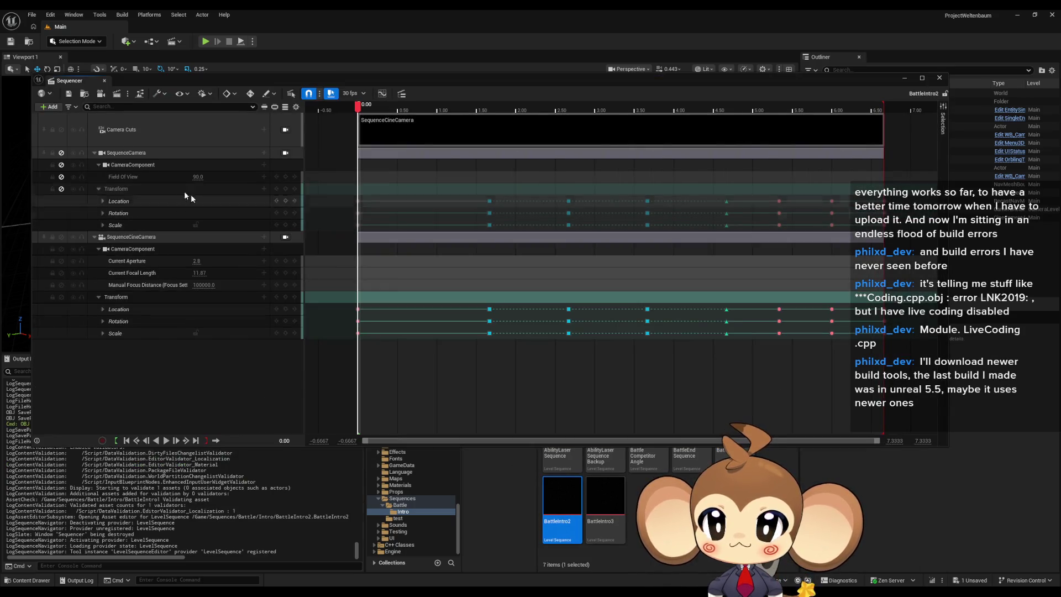
left_click(126, 155)
key("Delete")
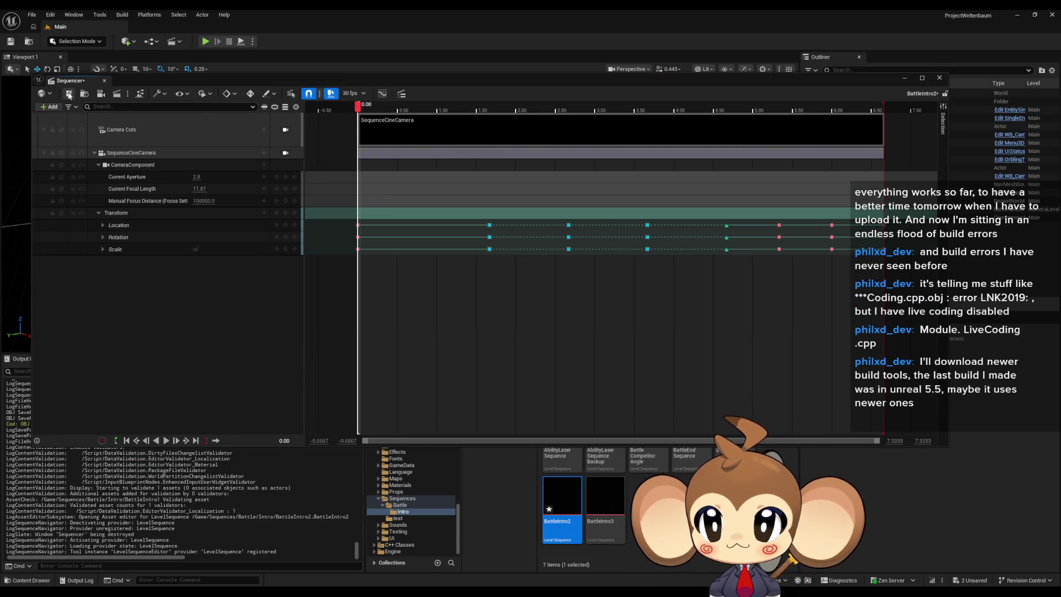
key("ctrl+s")
double_click(605, 500)
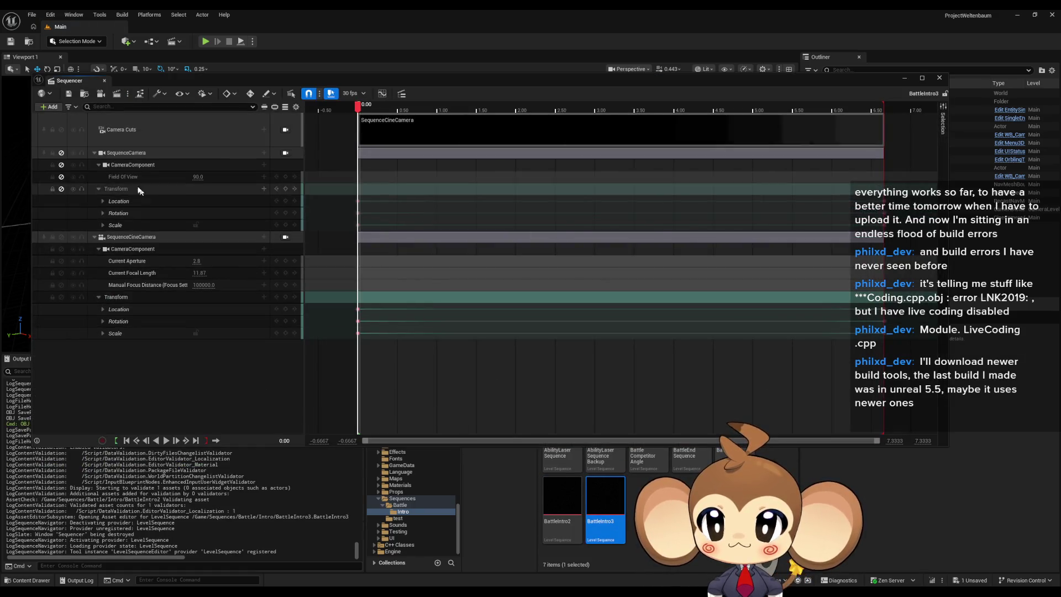
left_click(216, 153)
key("Delete")
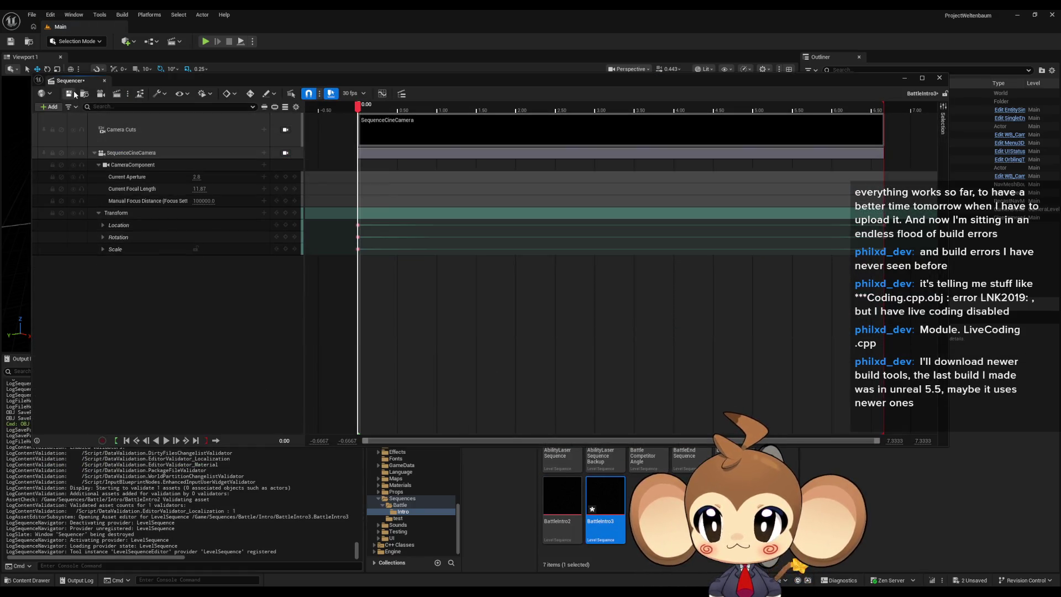
key("ctrl+s")
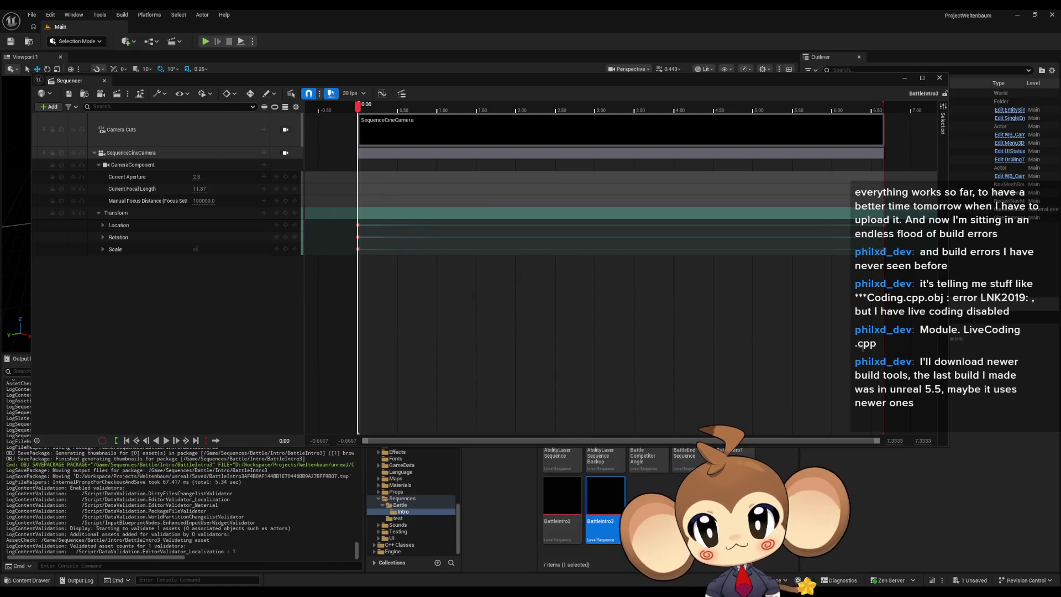
Step: Open AbilityLaserSequenceBackup to review its camera tracks, then close Sequencer
left_click(937, 79)
double_click(605, 437)
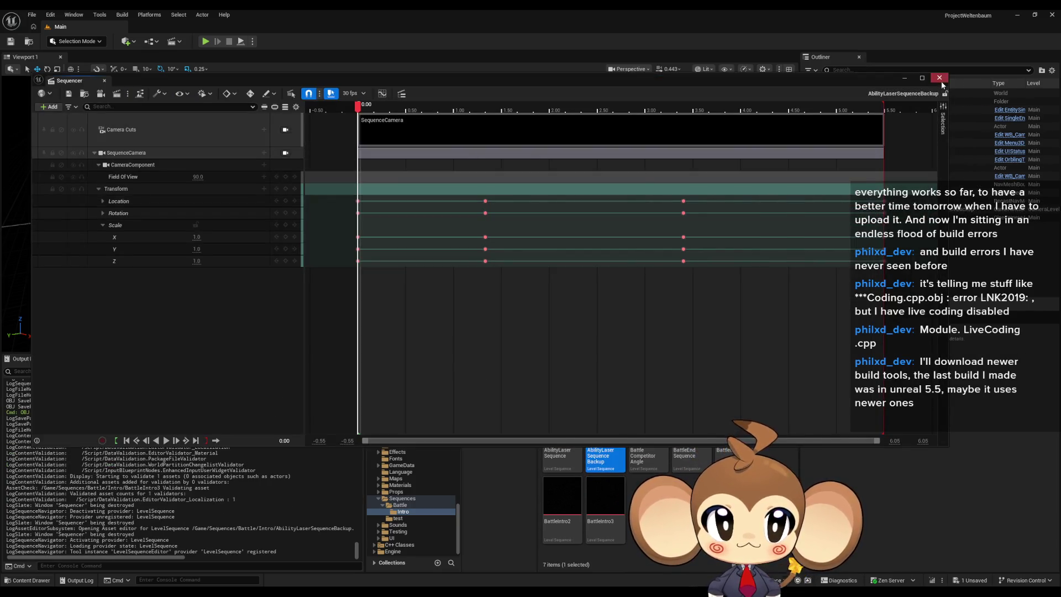
left_click(939, 78)
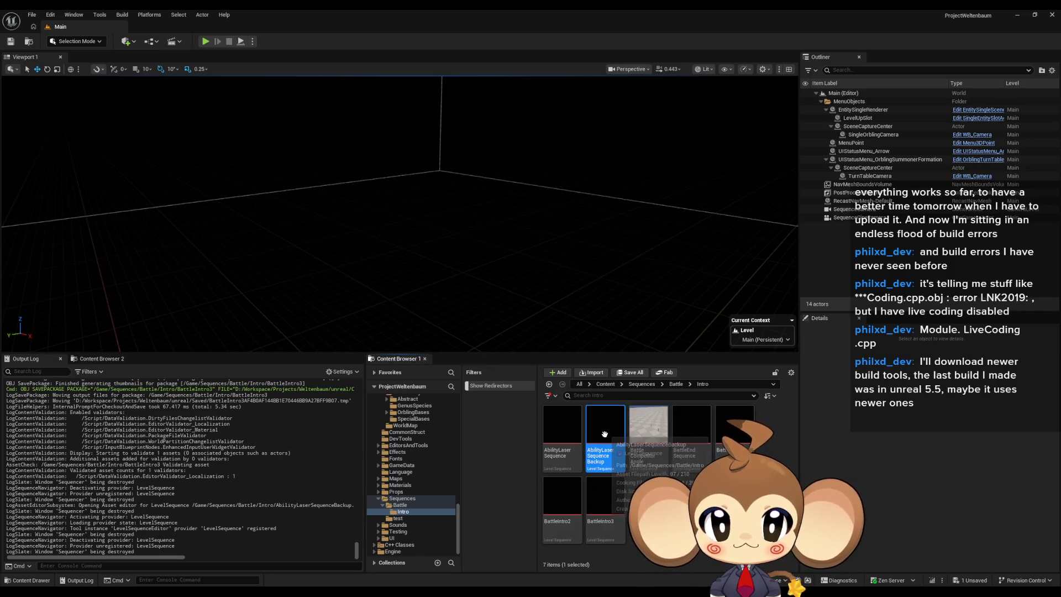
Step: Delete AbilityLaserSequenceBackup, then try deleting the BattleCompetitorAngle sequence asset
key("Delete")
left_click(471, 438)
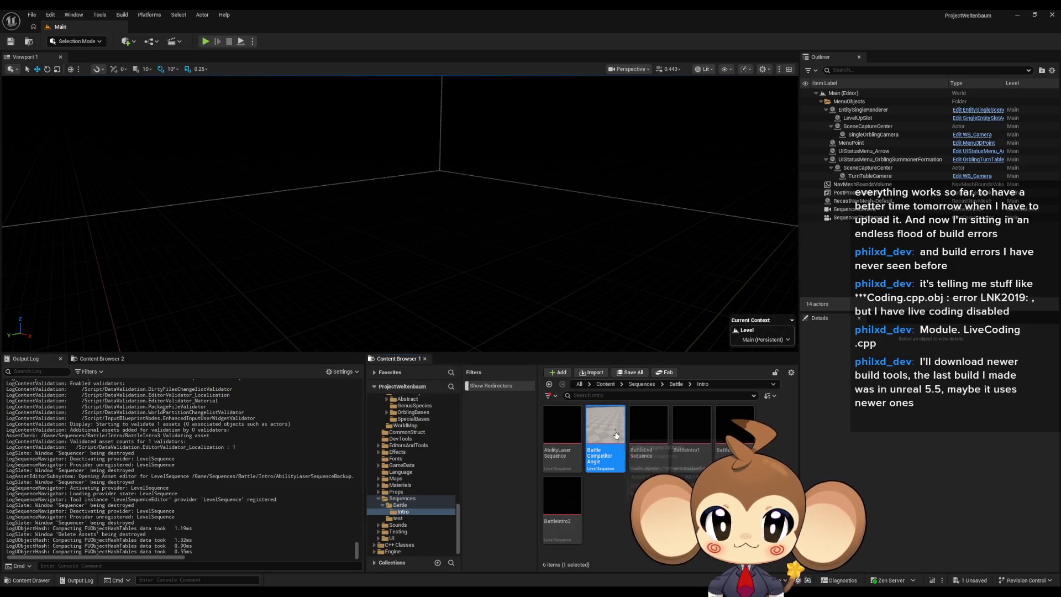
key("Delete")
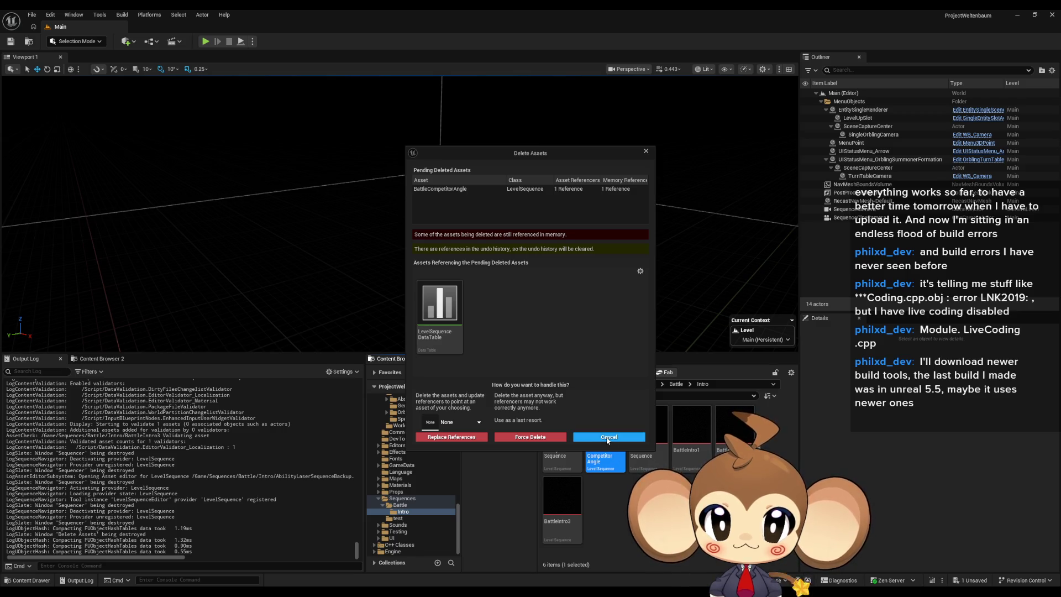
Step: Delete the BattleCompetitorAngle row from the LevelSequence data table, then delete the asset again
double_click(448, 339)
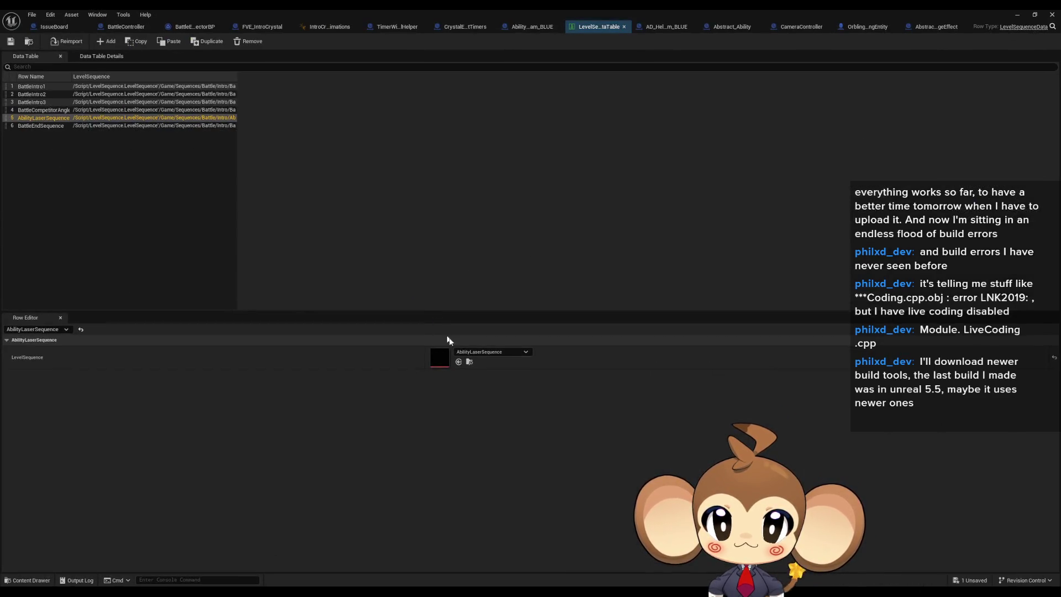
left_click(48, 114)
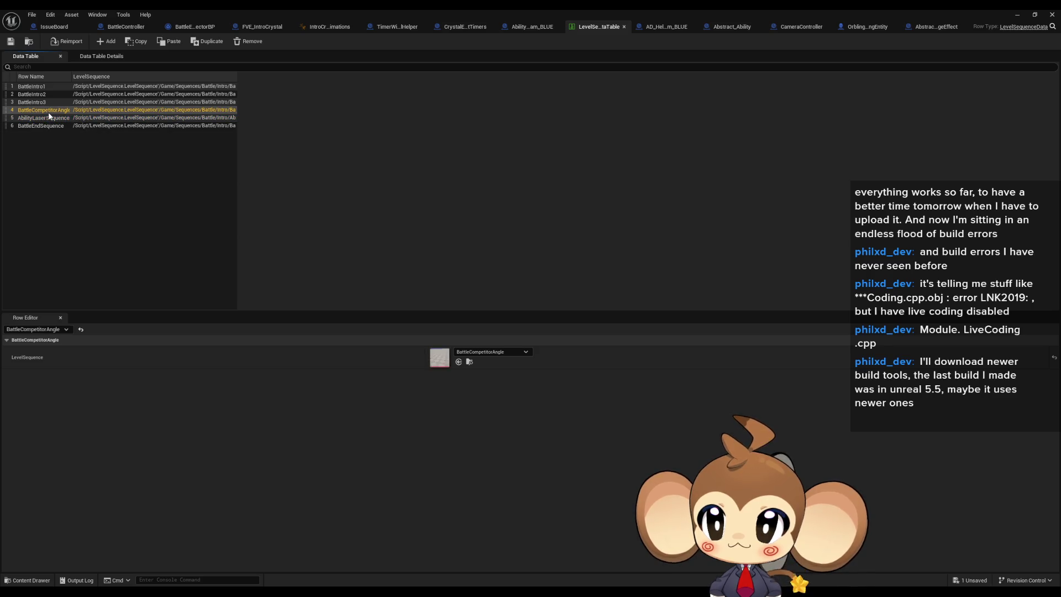
left_click(49, 112)
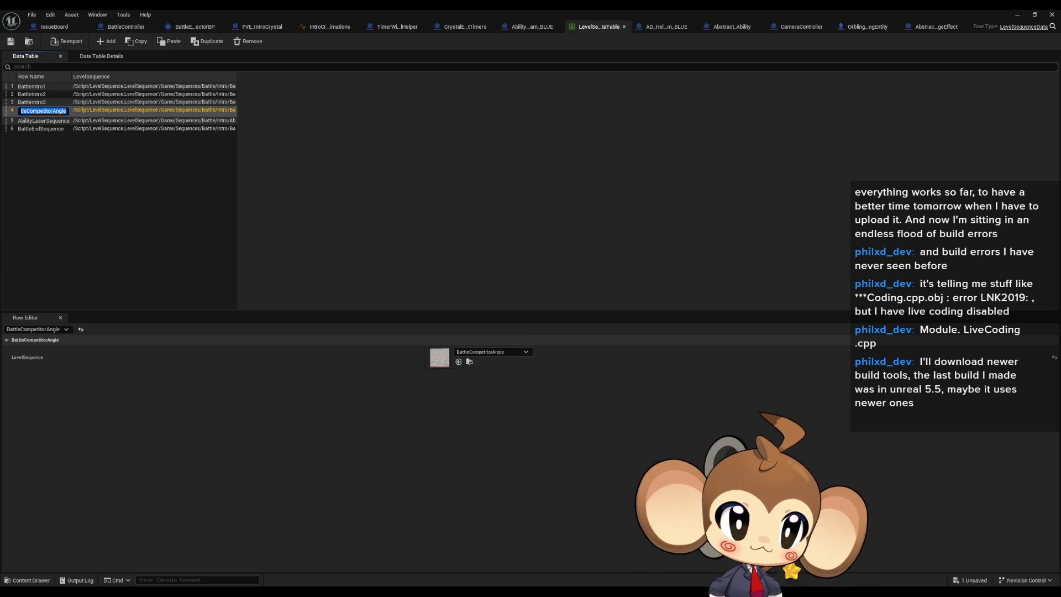
key("Return")
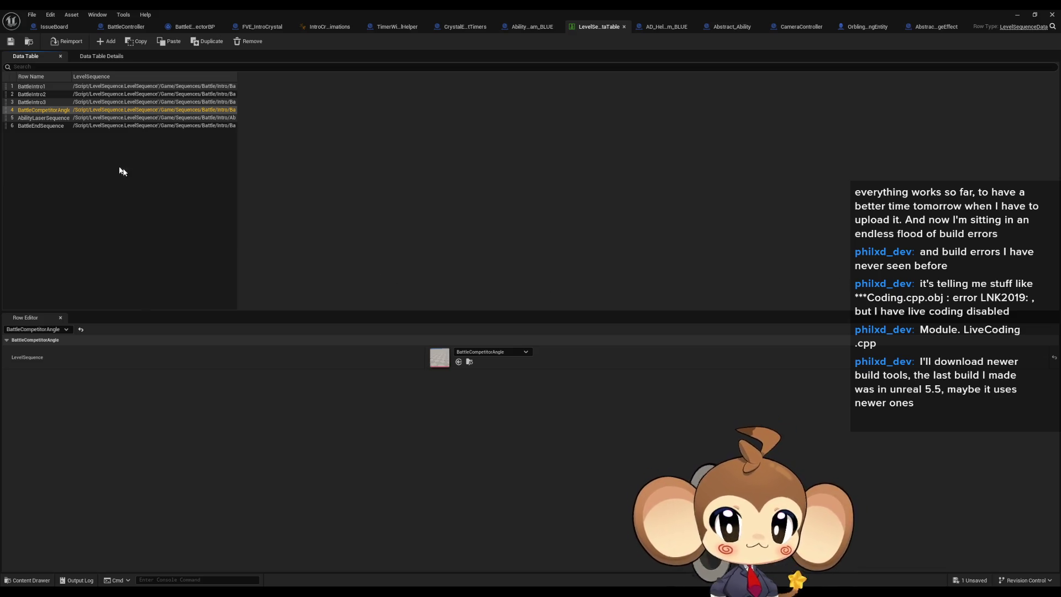
left_click(94, 163)
left_click(55, 110)
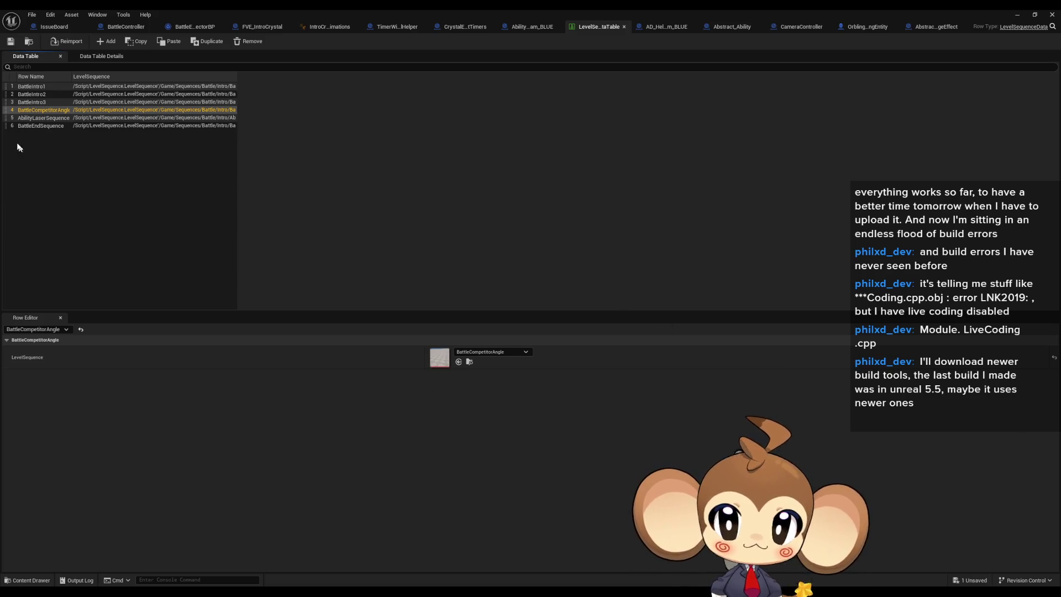
right_click(164, 112)
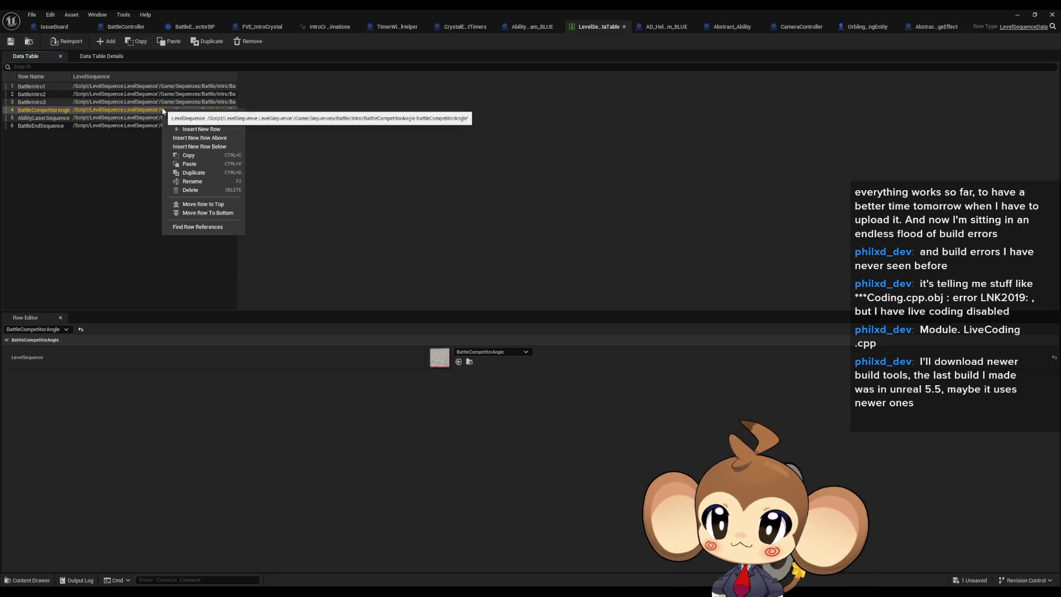
left_click(190, 190)
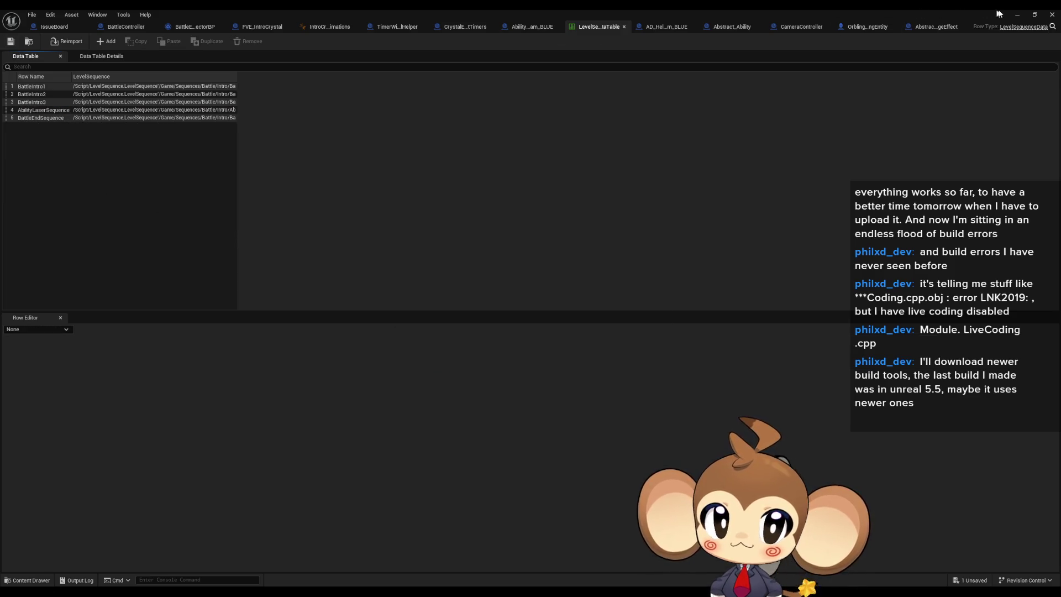
left_click(1017, 15)
key("Delete")
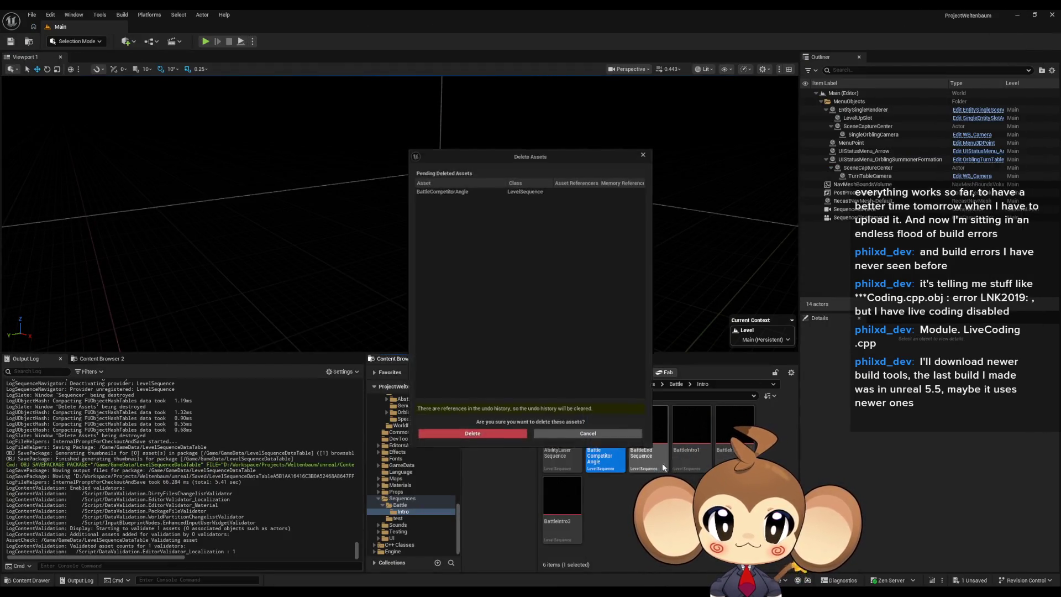
Step: Confirm deleting BattleCompetitorAngle, remove the SequenceCamera actor, and set SequenceCineCamera to Movable
left_click(472, 433)
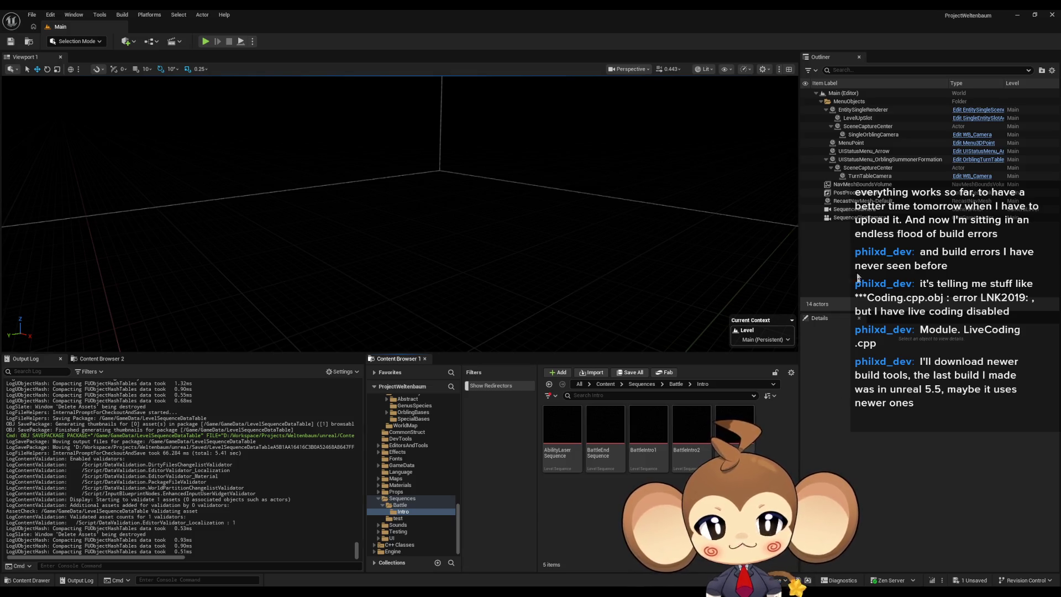
left_click(867, 210)
key("Delete")
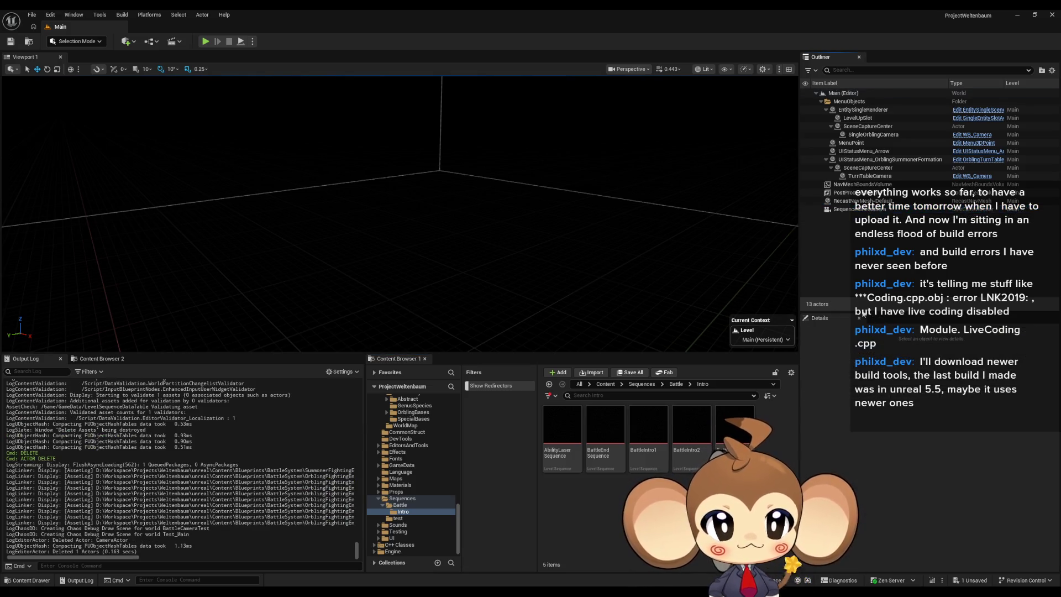
left_click(849, 211)
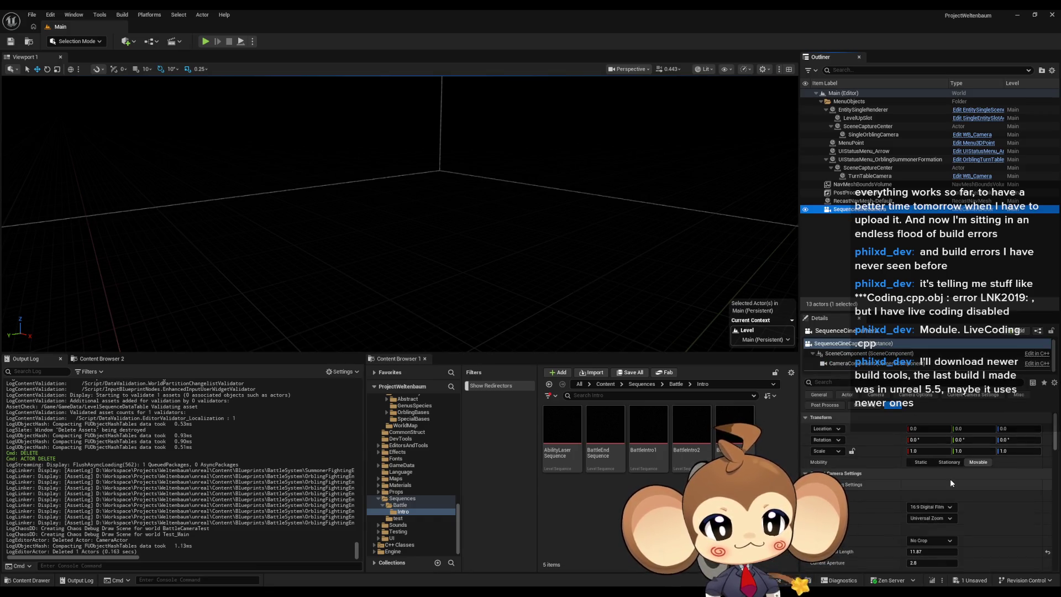
left_click(946, 463)
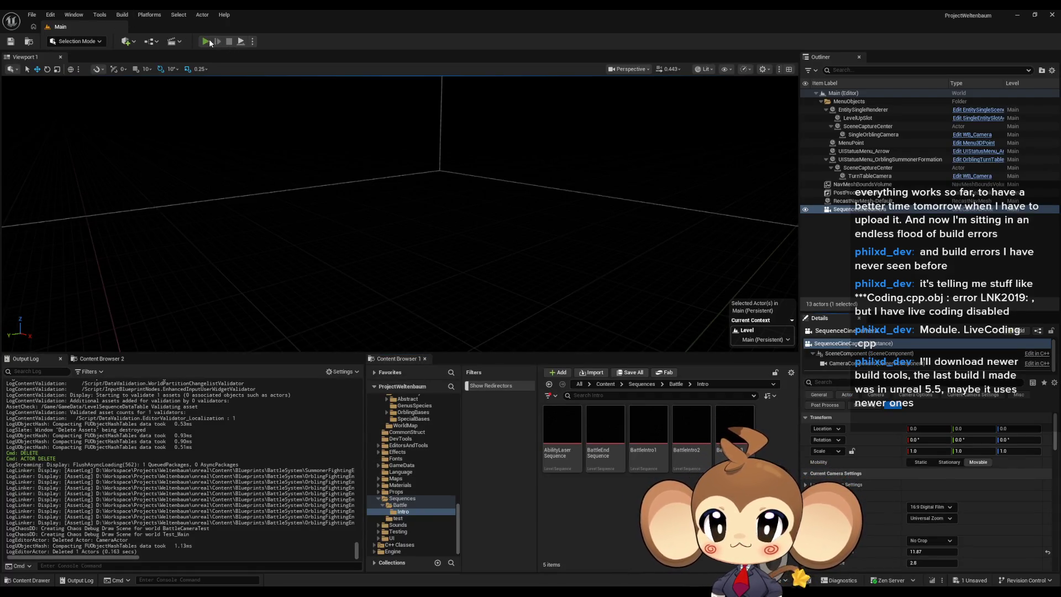
Step: Run a Play In Editor test of the battle, then stop it with Esc
left_click(205, 41)
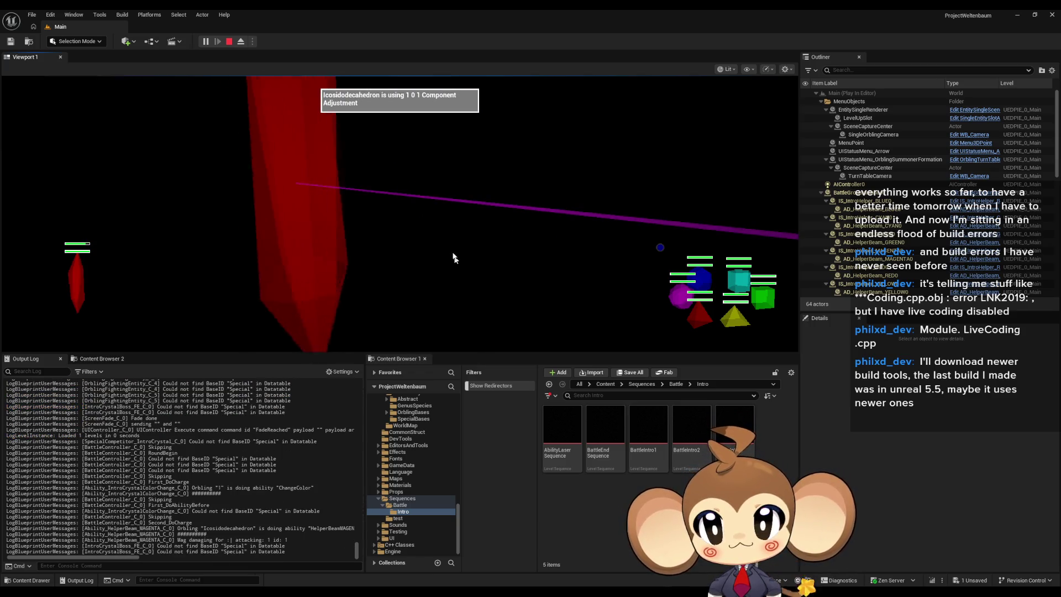
key("Escape")
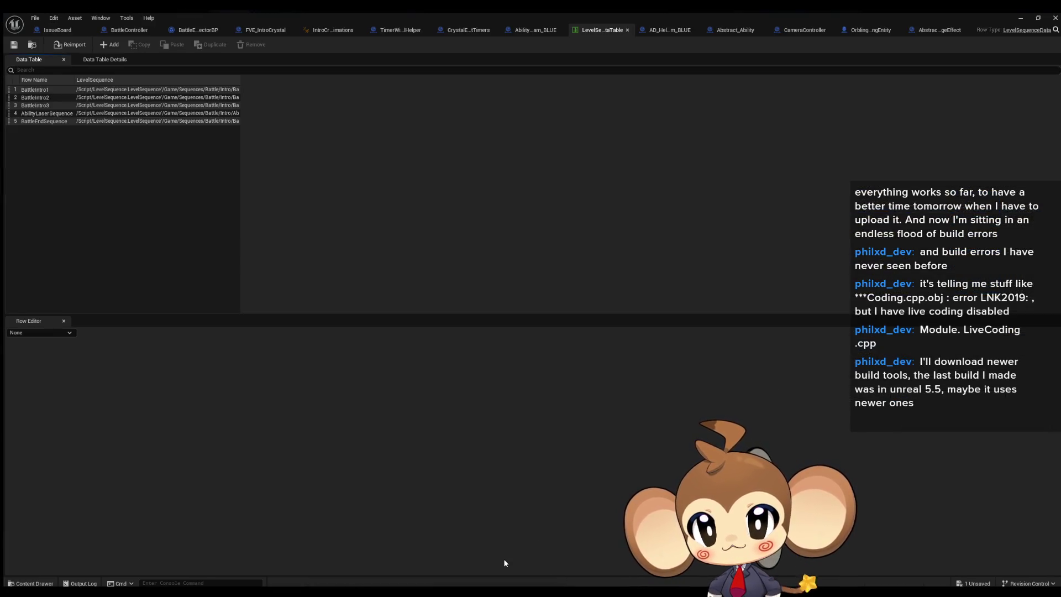
Step: In 4_EndRoundCycle, delete Trigger End Fade and move Trigger Battle End Animation into its place
left_click(503, 555)
left_click(127, 28)
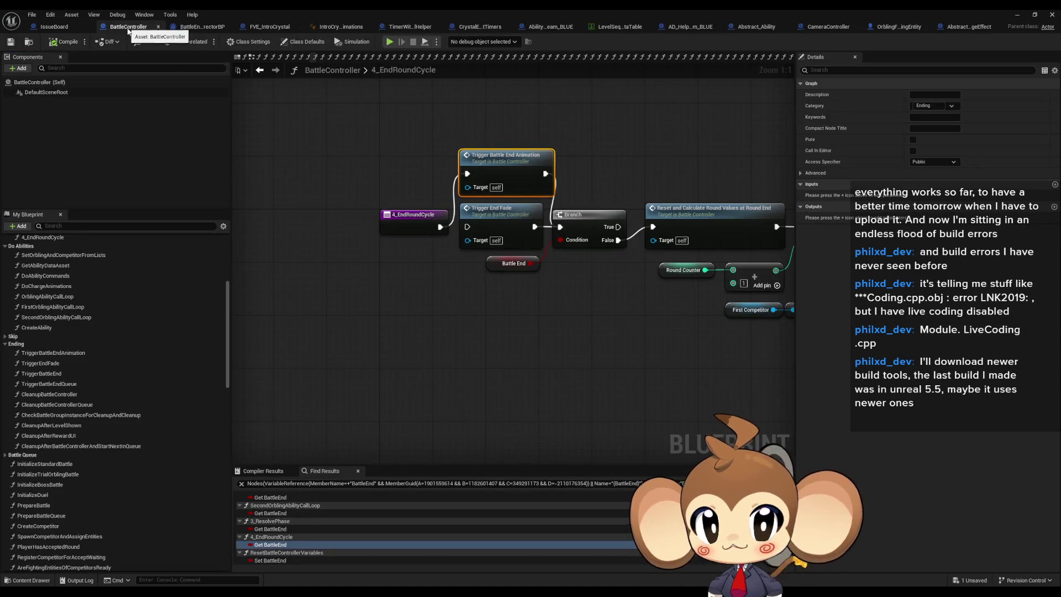
left_click(472, 330)
mouse_move(471, 330)
left_mouse_down()
mouse_move(374, 354)
mouse_move(366, 388)
left_mouse_up()
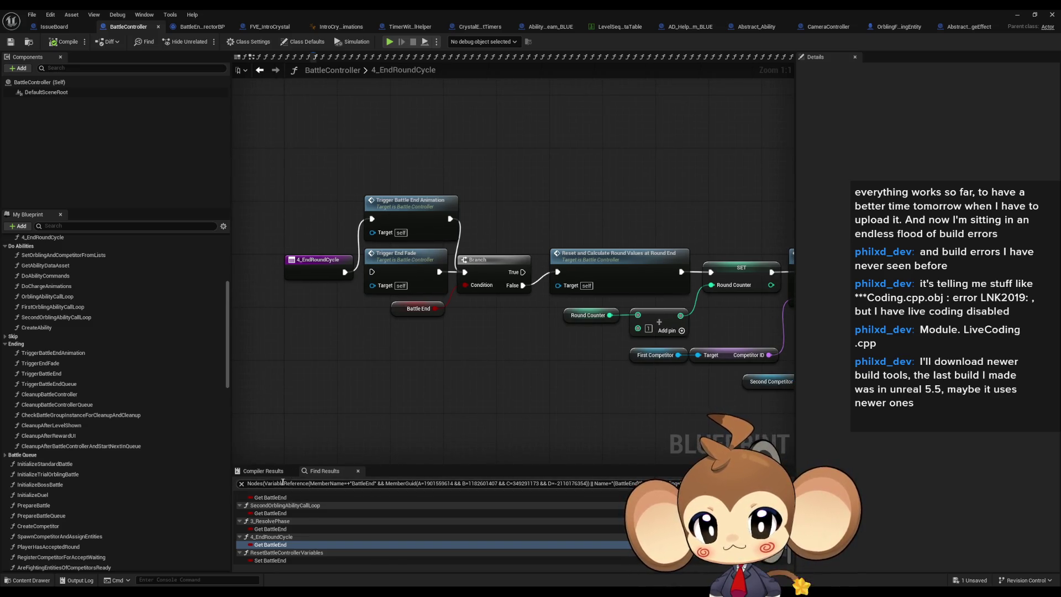
left_click(394, 267)
key("Delete")
left_click_drag(406, 216, 400, 272)
Step: In AfterItemAbilityUse, delete Trigger End Fade so Trigger Battle End Animation feeds the Branch
scroll(271, 525, "up", 3)
left_click(270, 521)
left_click(270, 537)
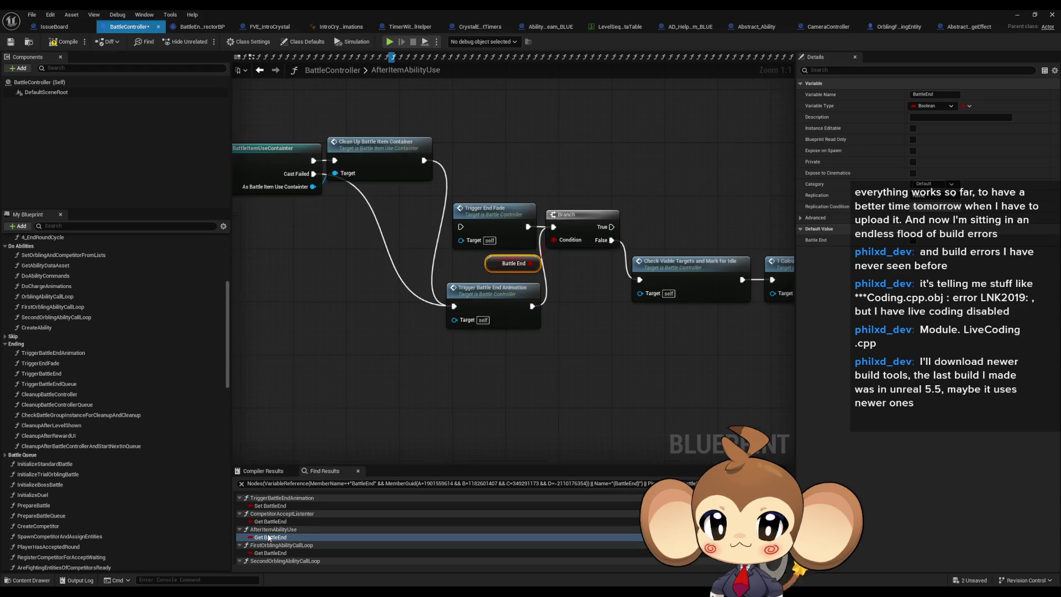
left_click(492, 210)
key("Delete")
left_click_drag(492, 309, 493, 230)
left_click(518, 360)
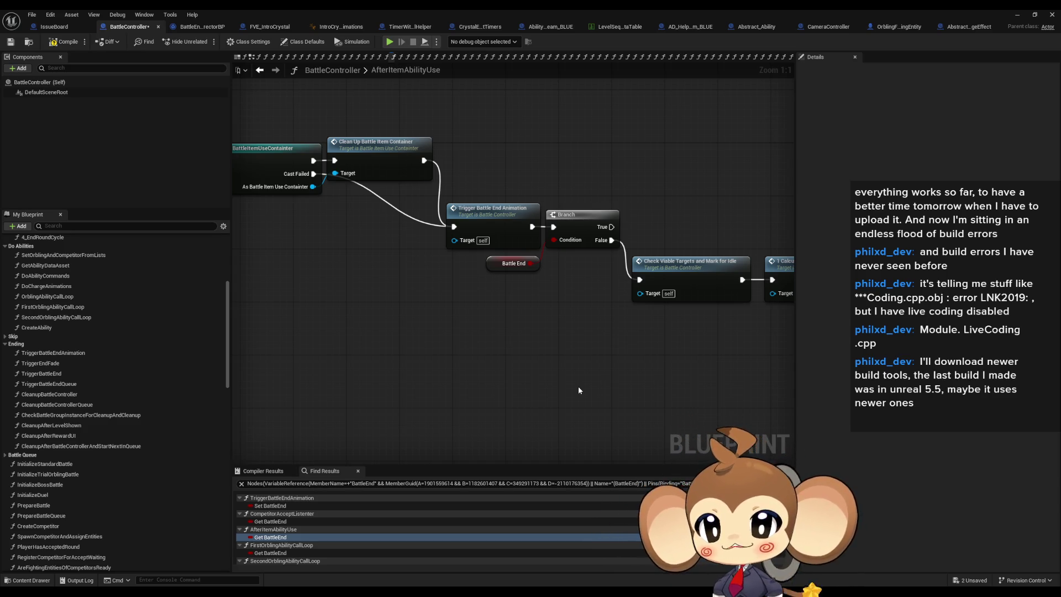
left_click(534, 29)
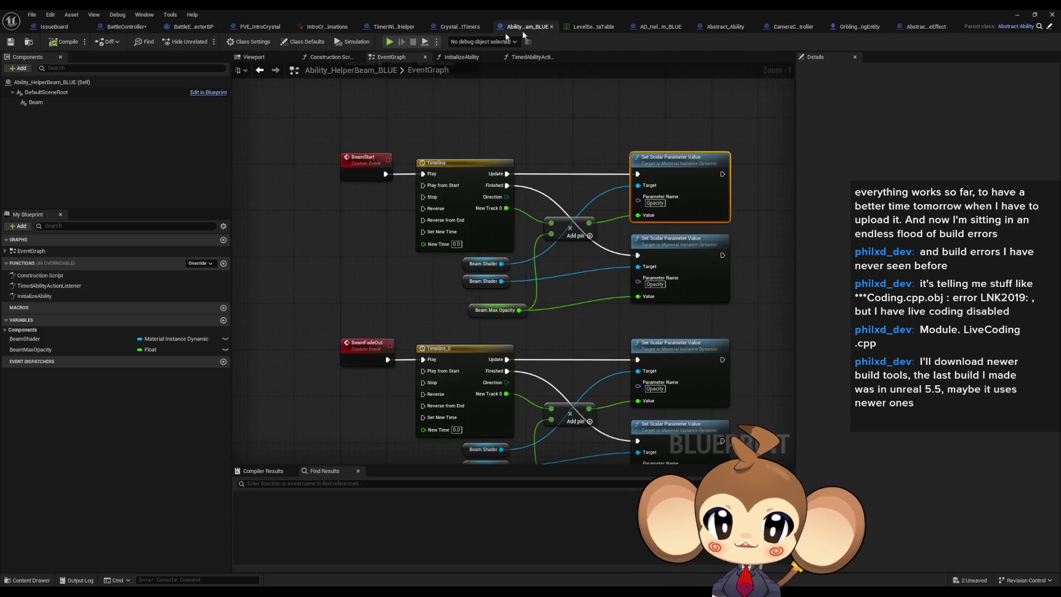
Step: Add a Print String reading 'Error: hello monkey' after Abstract_Ability's Play Sequence and save
left_click(1048, 28)
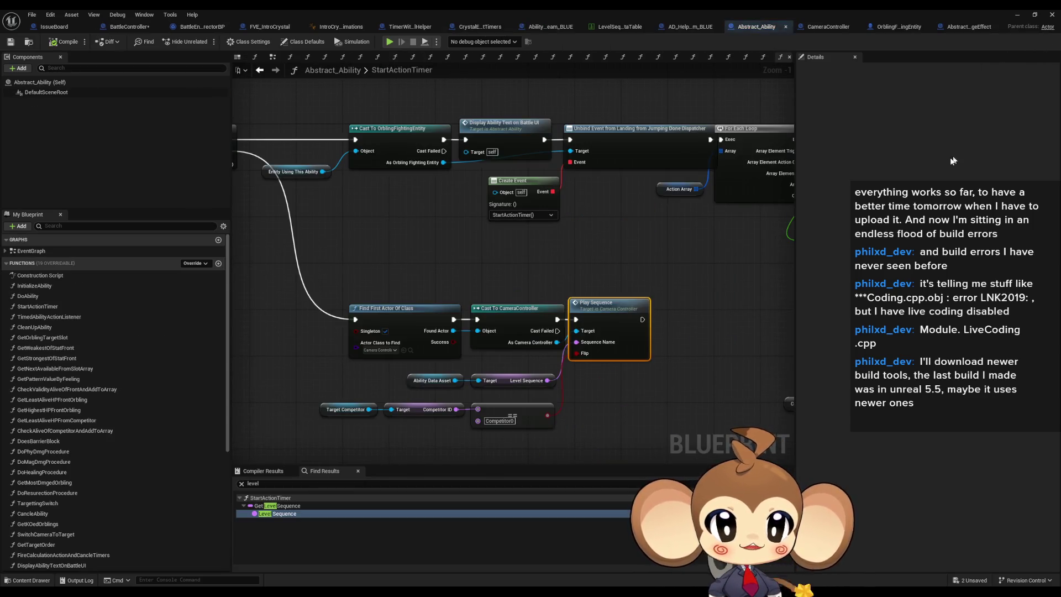
left_click_drag(668, 392, 616, 385)
mouse_move(598, 327)
left_mouse_down()
mouse_move(591, 346)
mouse_move(702, 360)
mouse_move(649, 326)
mouse_move(663, 347)
left_mouse_up()
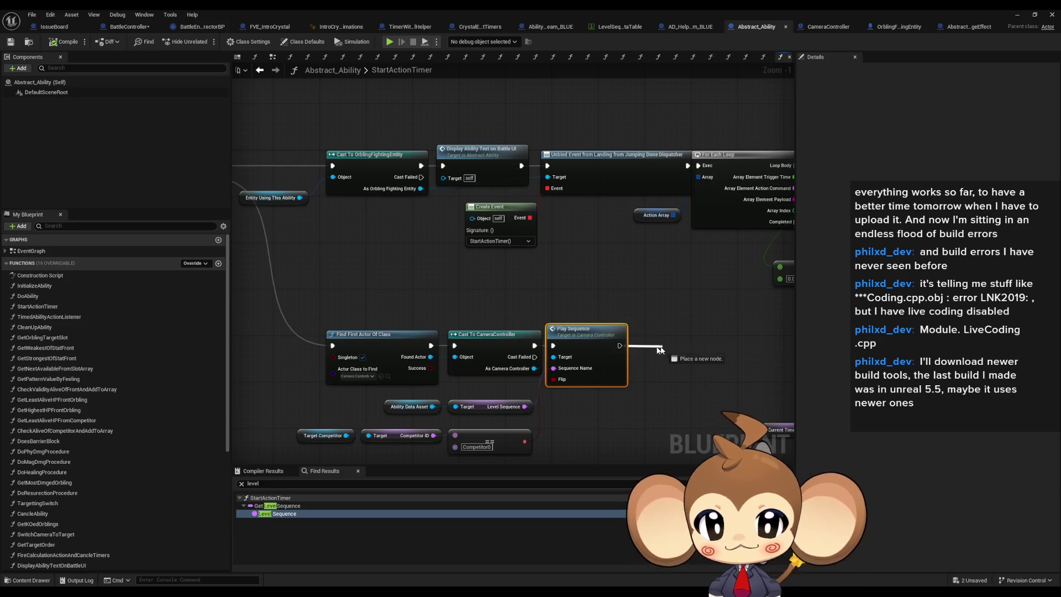
type("print")
left_click(657, 385)
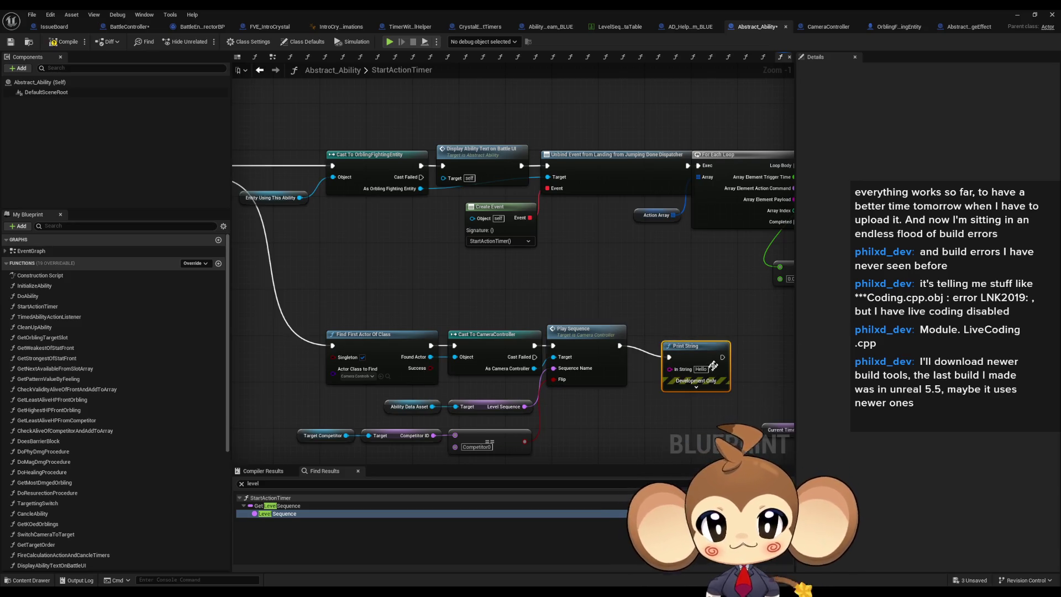
type("Err")
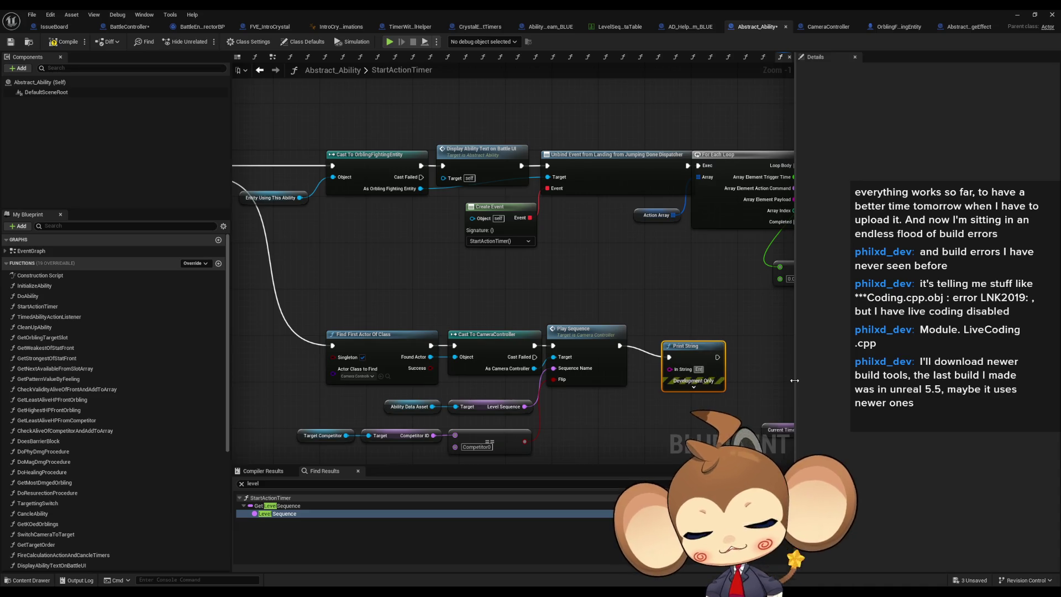
type("or: hello monkey")
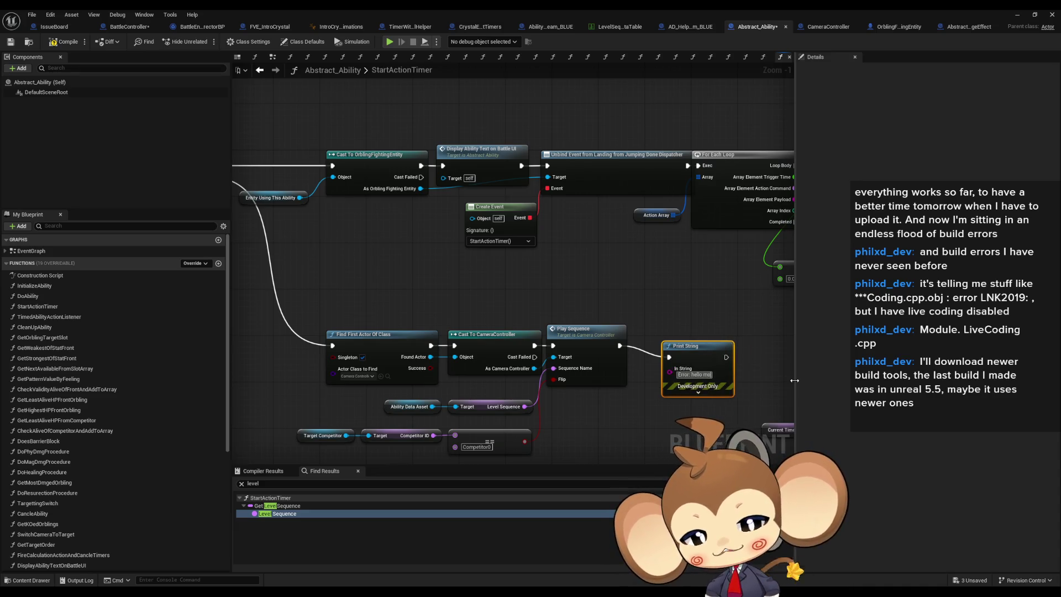
key("Return")
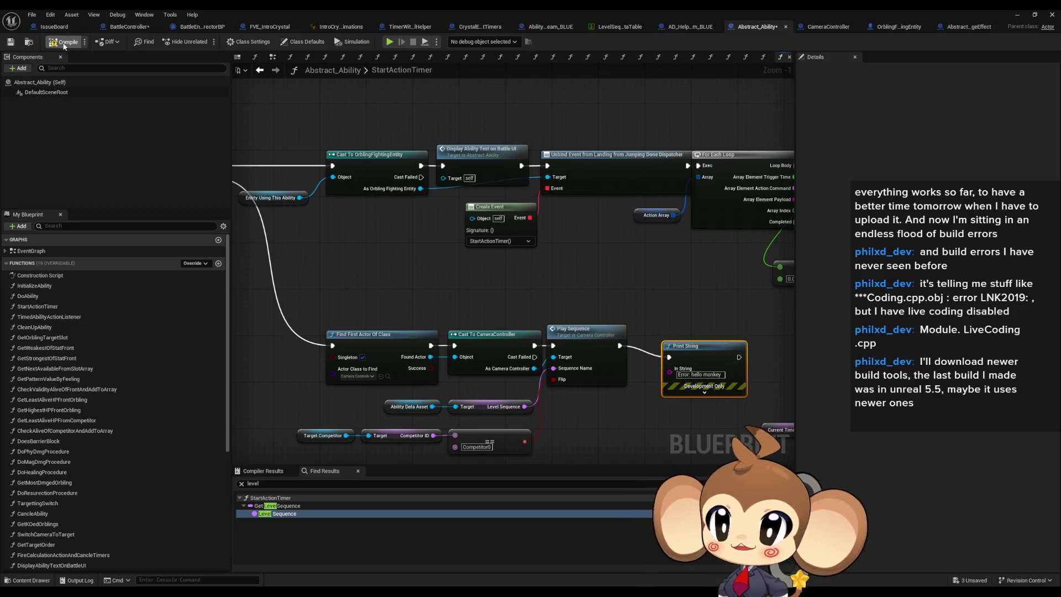
key("ctrl+s")
left_click(1017, 14)
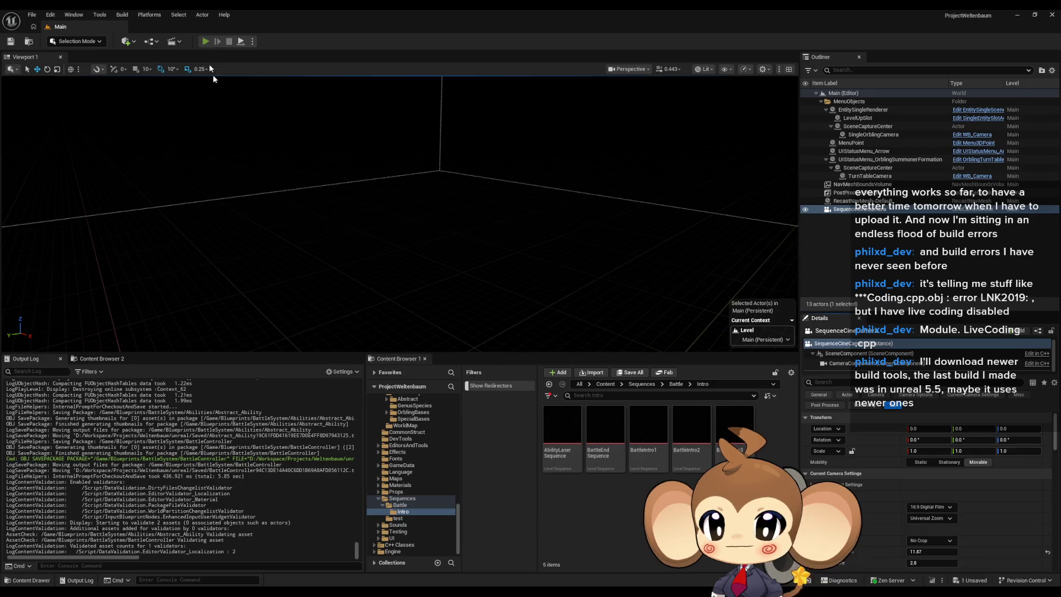
Step: Play-test the battle, stop it, and bring Abstract_Ability's Play Sequence and Print String nodes into view
left_click(205, 42)
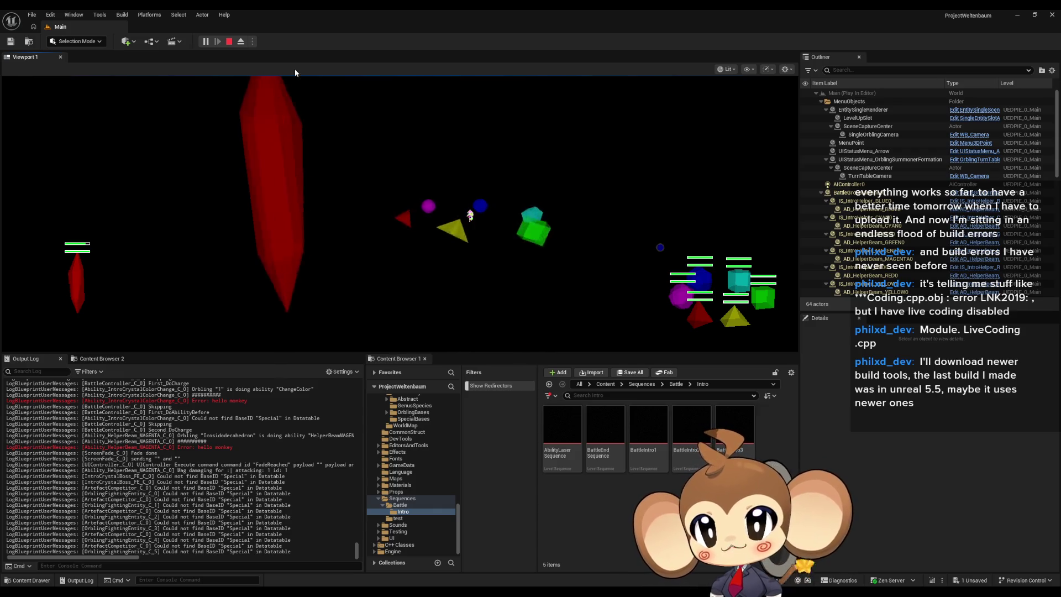
left_click(230, 41)
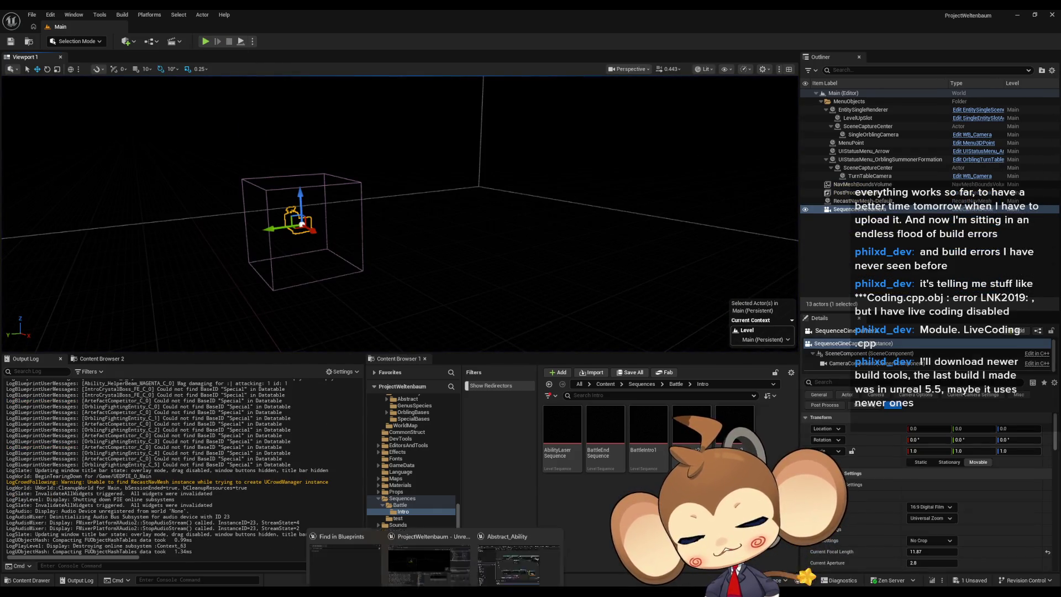
left_click(525, 558)
mouse_move(610, 421)
left_mouse_down()
mouse_move(690, 392)
mouse_move(821, 375)
mouse_move(493, 343)
mouse_move(555, 360)
left_mouse_up()
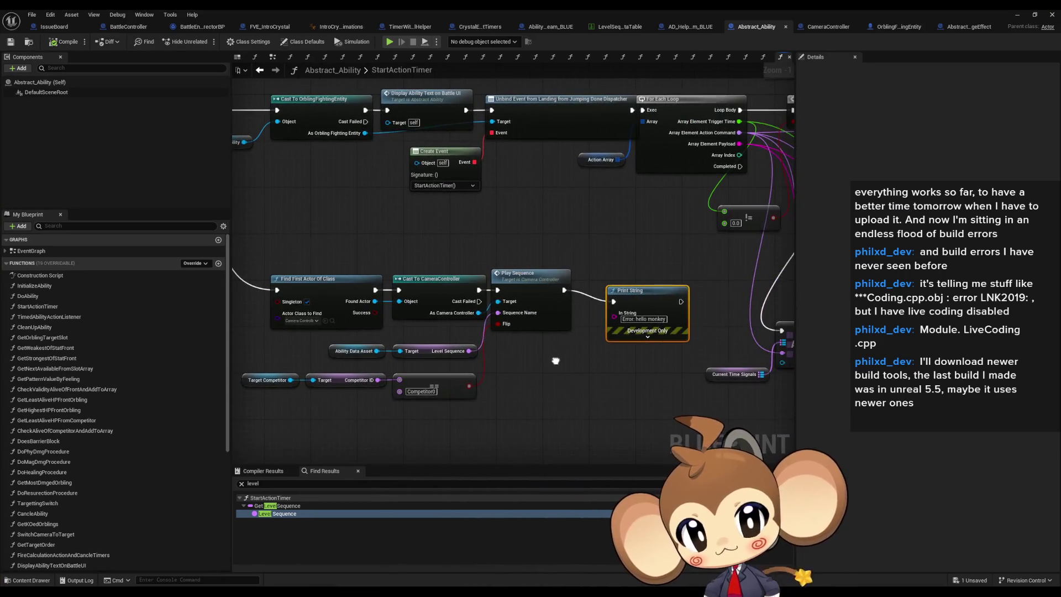
Step: Tuck the Print String node beside Play Sequence and search BattleController for 'skip'
left_click(558, 328)
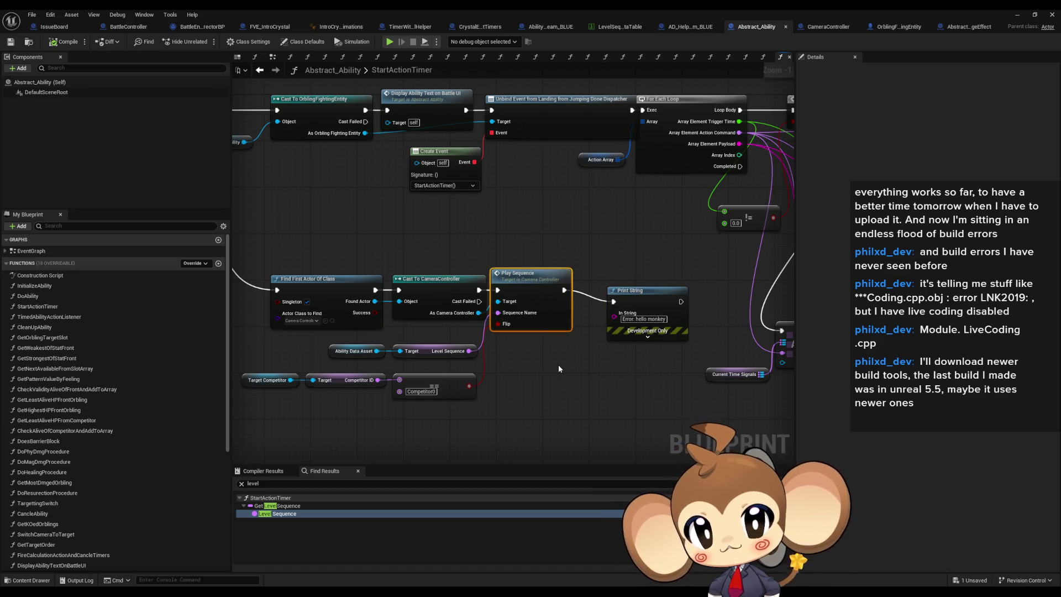
left_click_drag(647, 297, 626, 288)
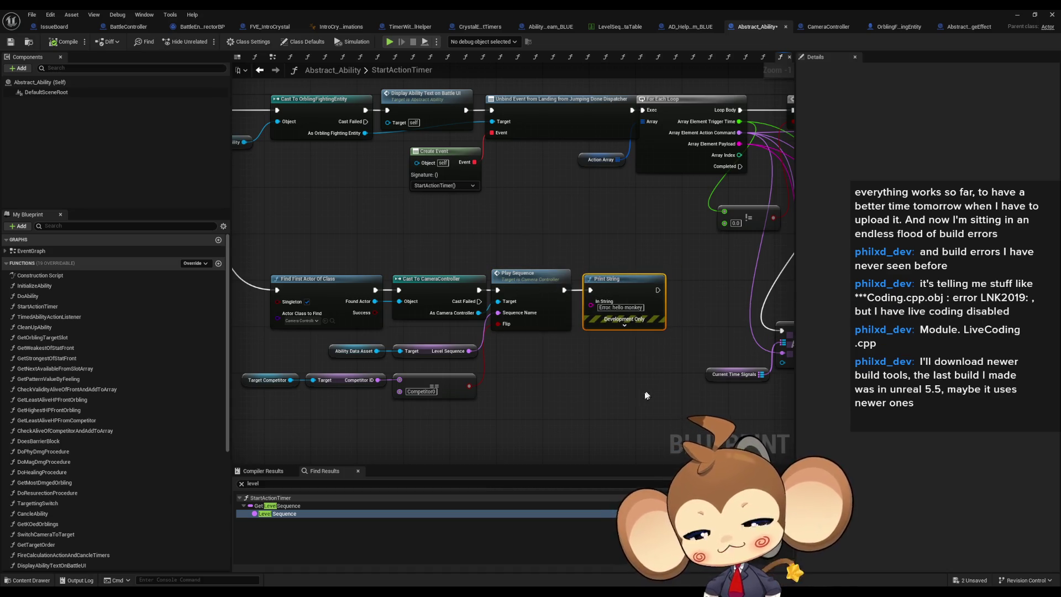
left_click(585, 392)
type("skip")
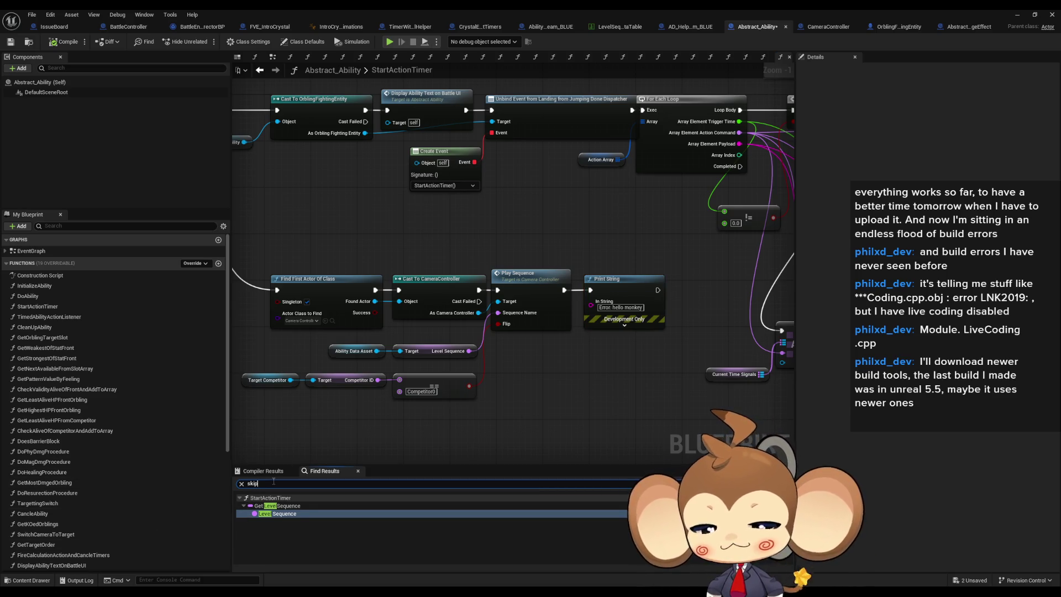
key("Return")
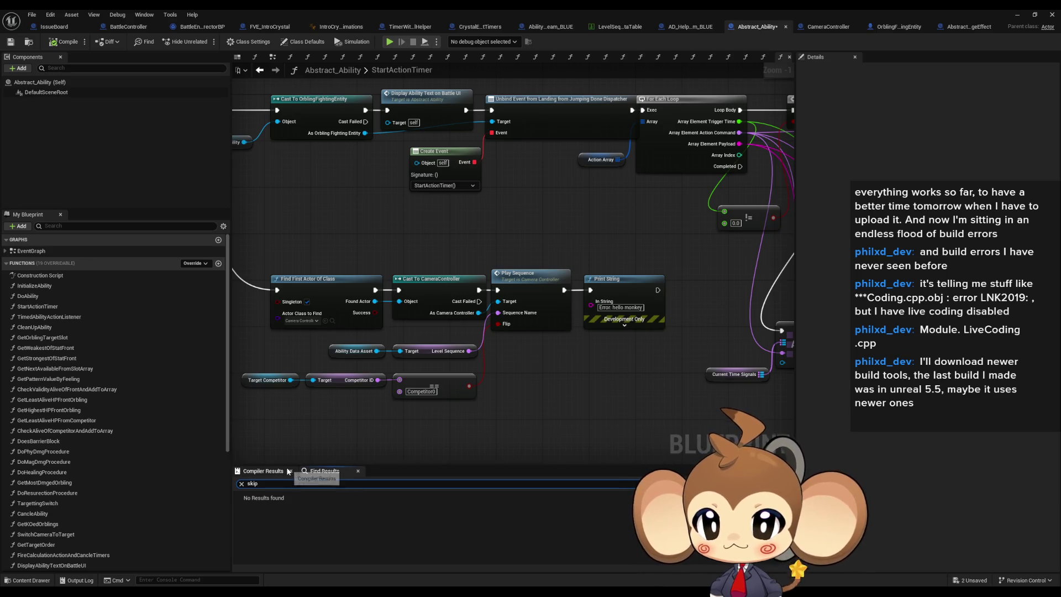
left_click(128, 26)
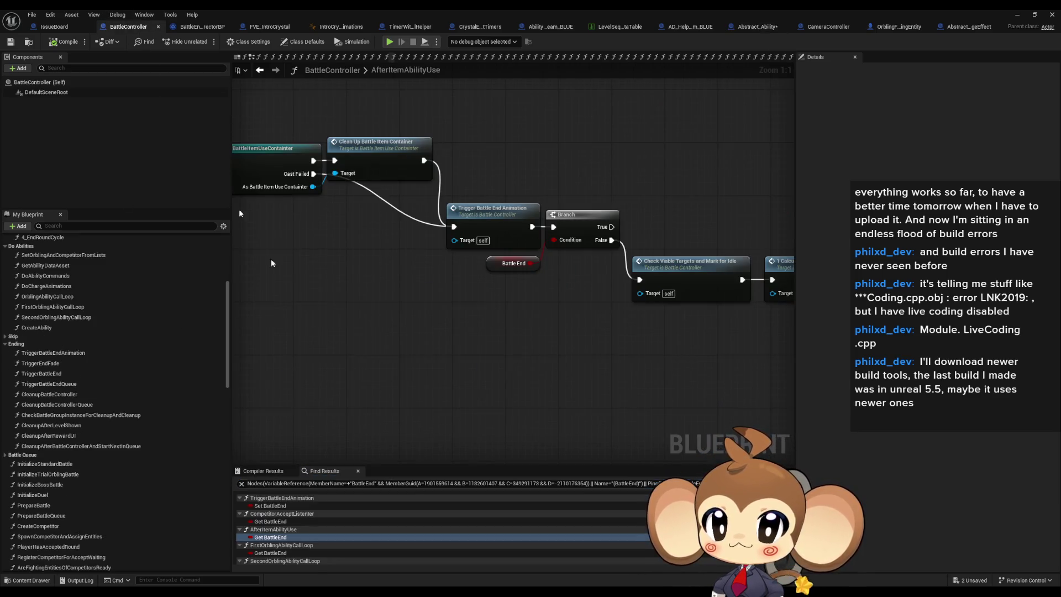
left_click(274, 484)
type("skip")
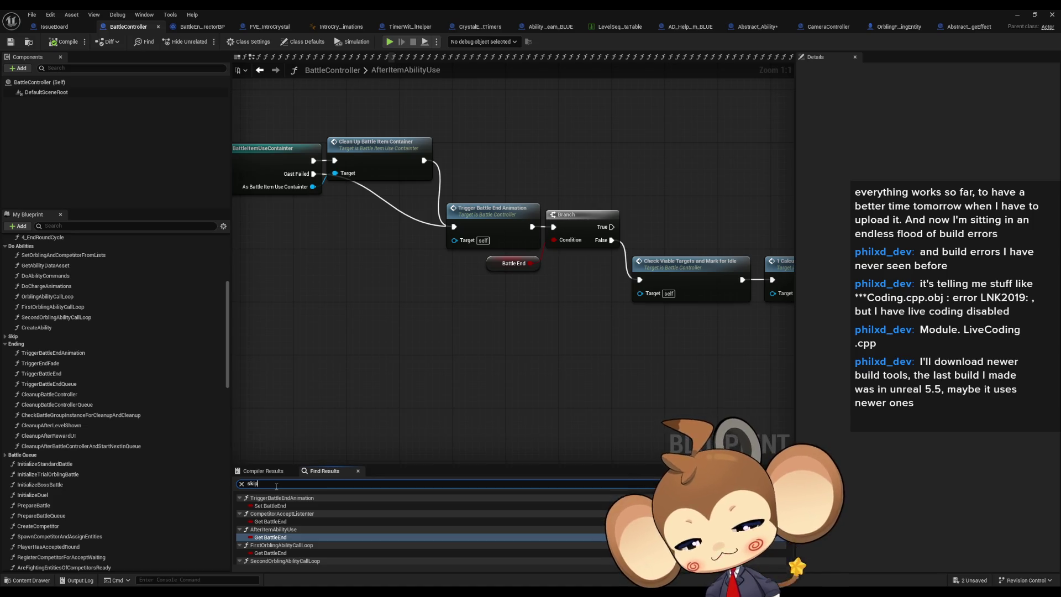
key("Return")
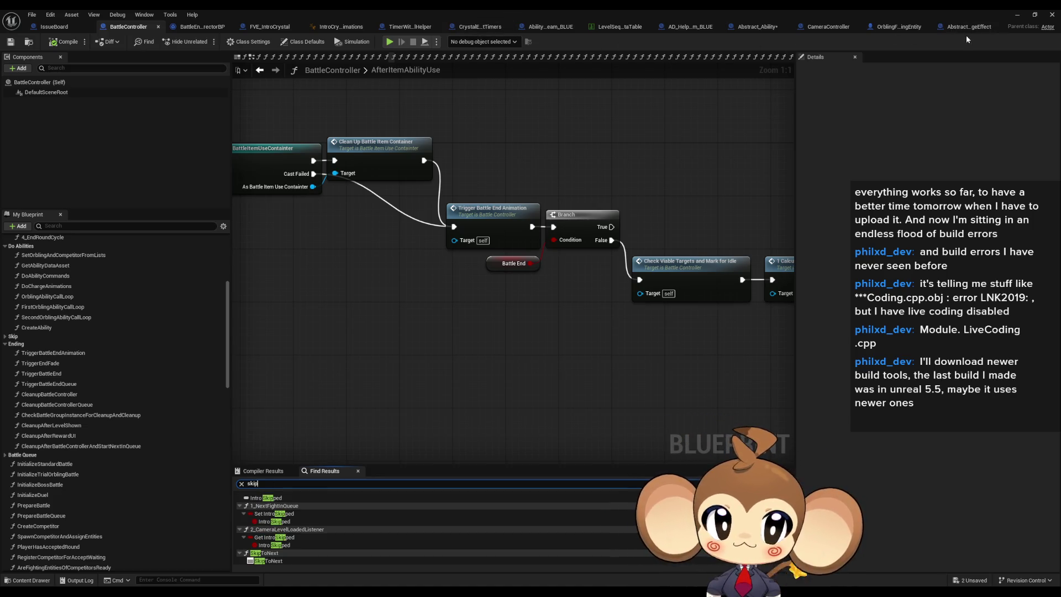
Step: Close the unneeded Blueprint and asset editors, keeping Abstract_Ability next to BattleController
left_click(966, 28)
left_click(995, 27)
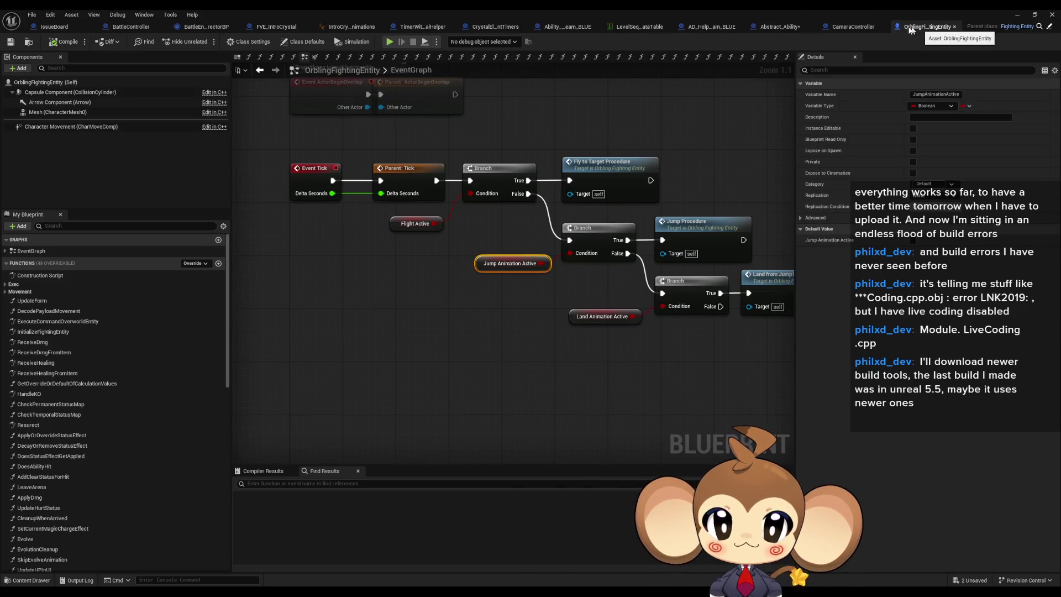
middle_click(911, 29)
middle_click(933, 28)
left_click_drag(925, 32, 229, 28)
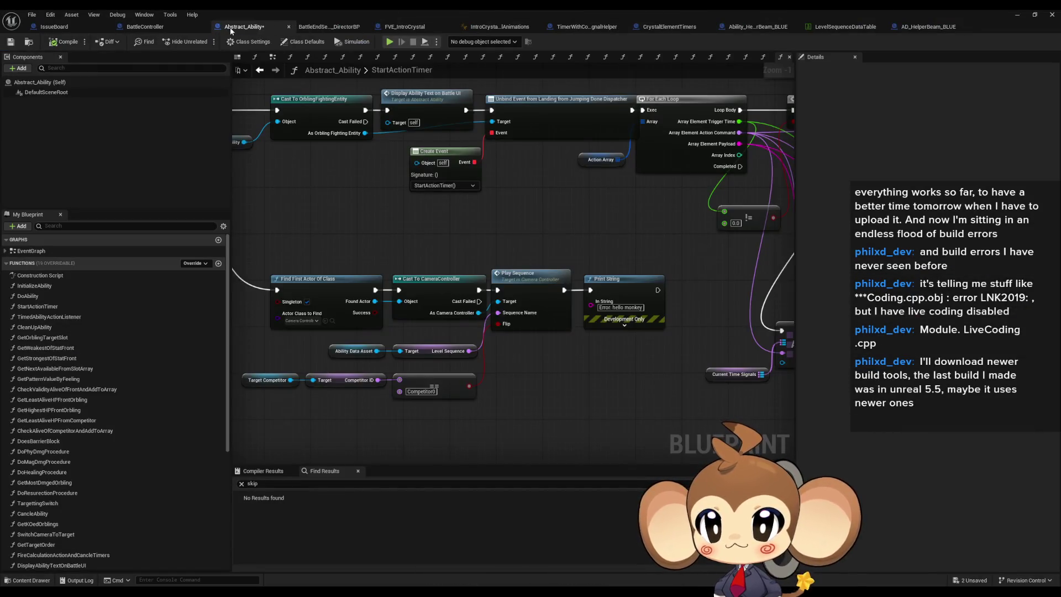
middle_click(329, 27)
middle_click(400, 26)
middle_click(400, 28)
middle_click(400, 28)
middle_click(400, 28)
middle_click(400, 27)
middle_click(400, 27)
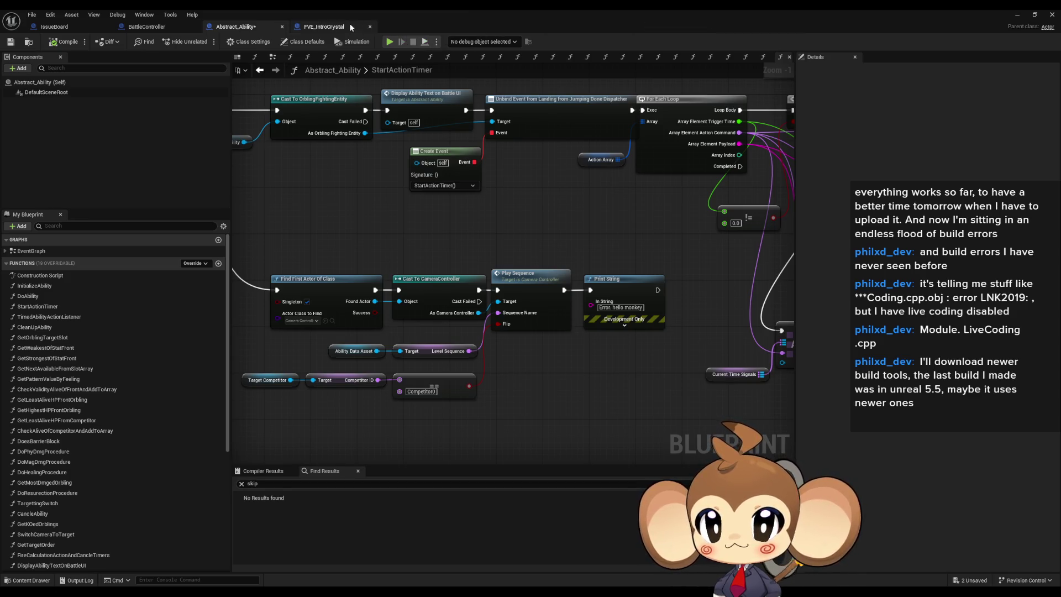
middle_click(352, 28)
Step: Navigate from BattleController's SkipToNext graph into the SkipLevelSequence function
left_click(148, 27)
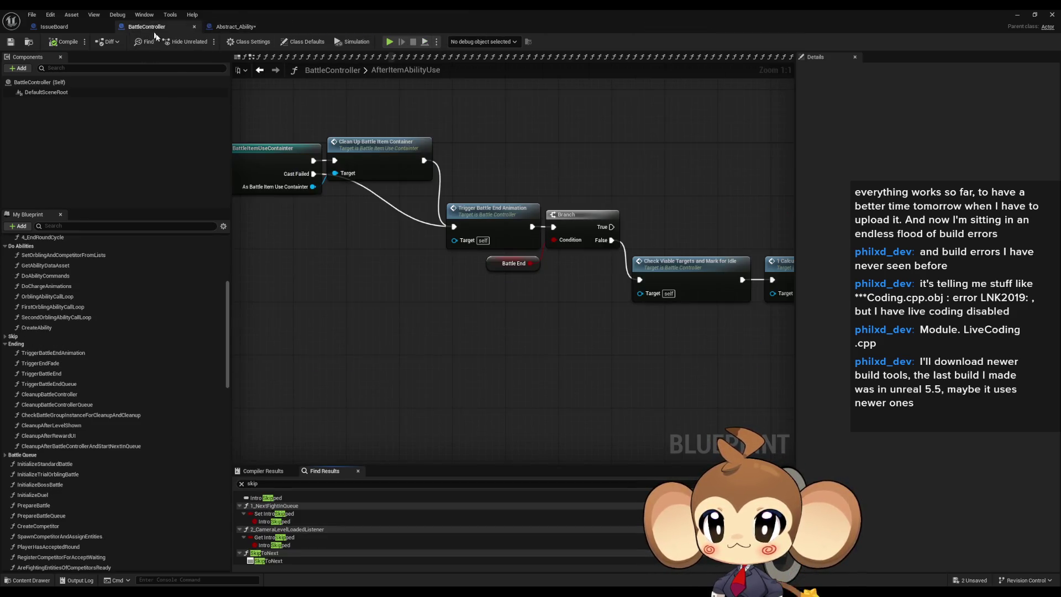
double_click(268, 561)
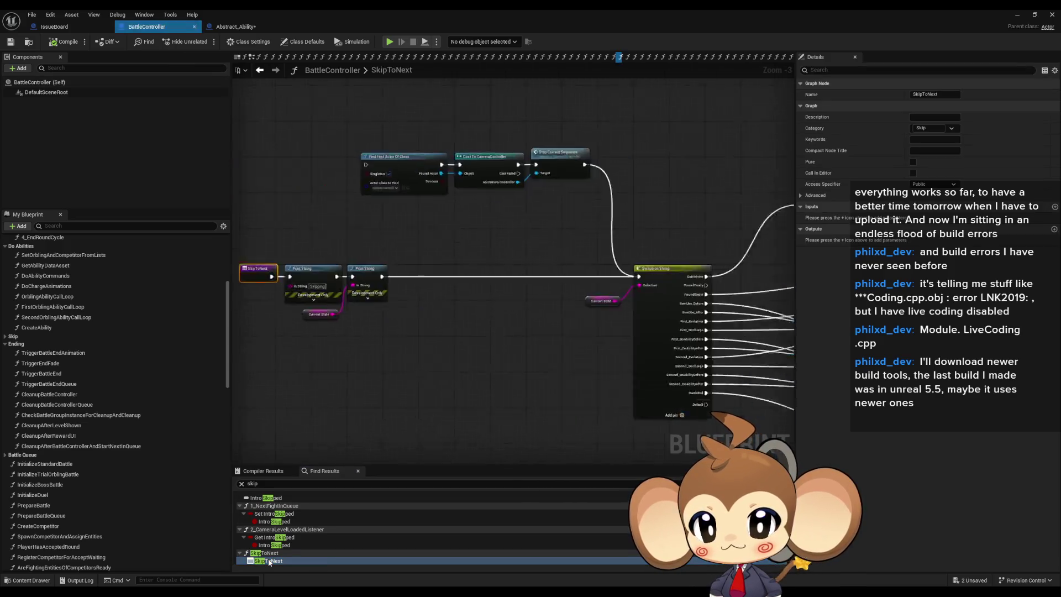
scroll(640, 363, "down", 1)
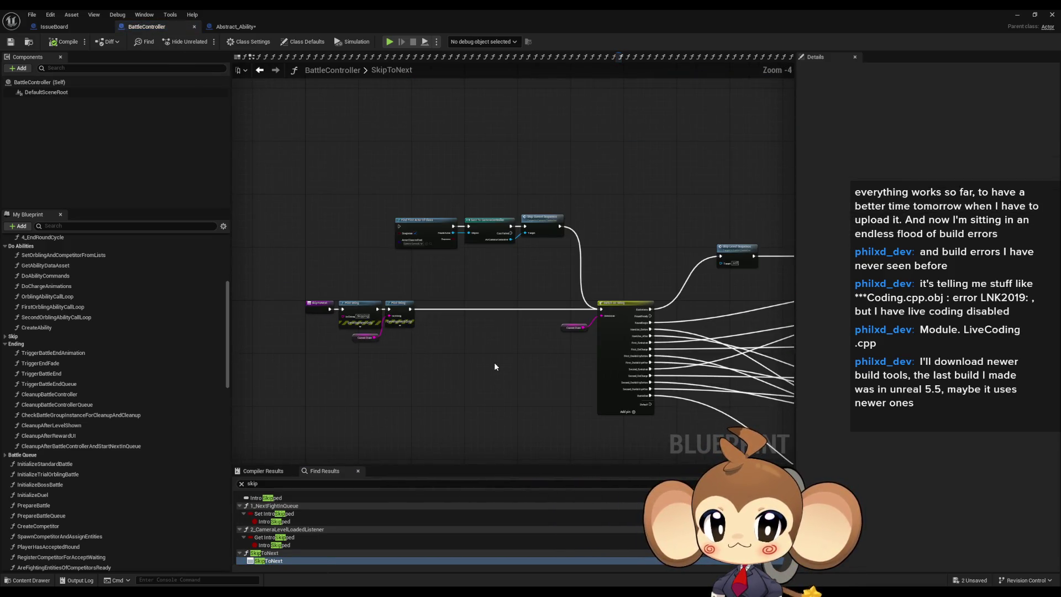
mouse_move(361, 268)
left_mouse_down()
mouse_move(110, 238)
mouse_move(376, 240)
mouse_move(221, 243)
left_mouse_up()
scroll(592, 274, "up", 3)
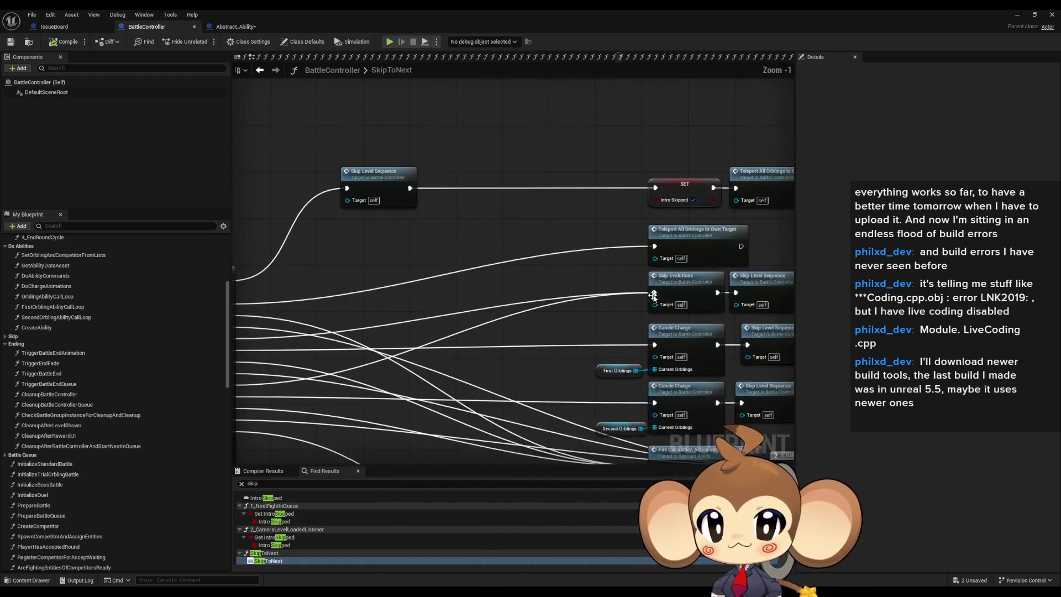
double_click(592, 271)
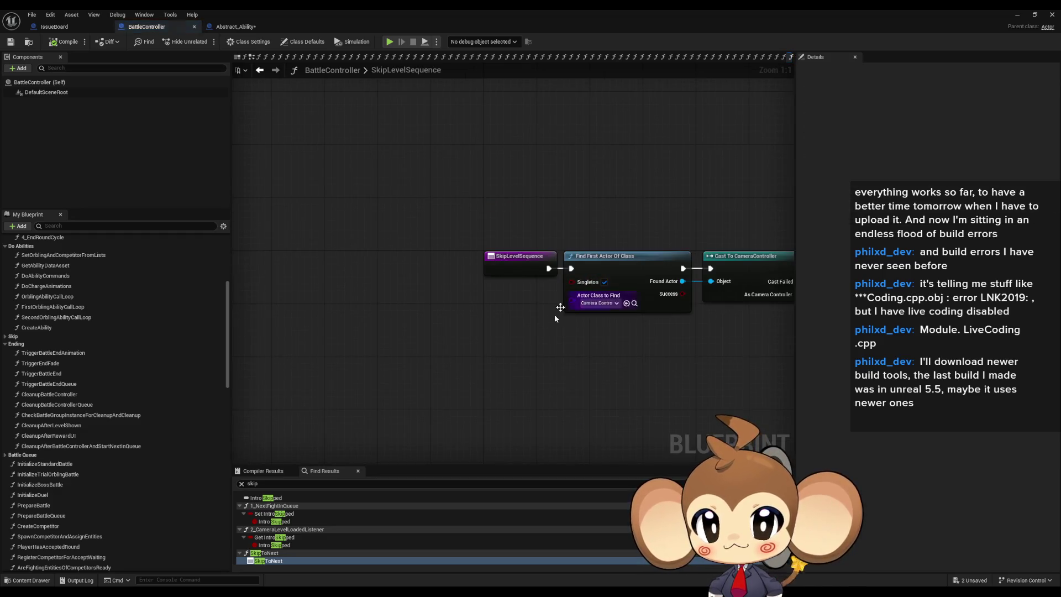
Step: Add a Print String 'Error: skipping' at the start of SkipLevelSequence, then compile and save
mouse_move(425, 337)
left_mouse_down()
mouse_move(402, 267)
mouse_move(452, 259)
mouse_move(452, 247)
left_mouse_up()
type("print")
key("Return")
type("Error: skipping")
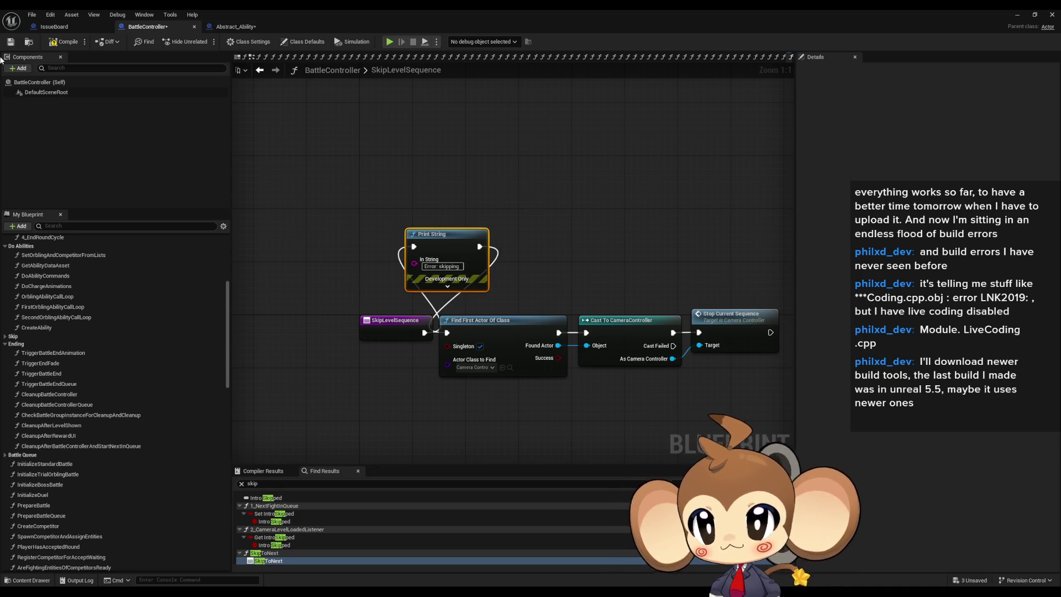
left_click(65, 41)
key("alt+Tab")
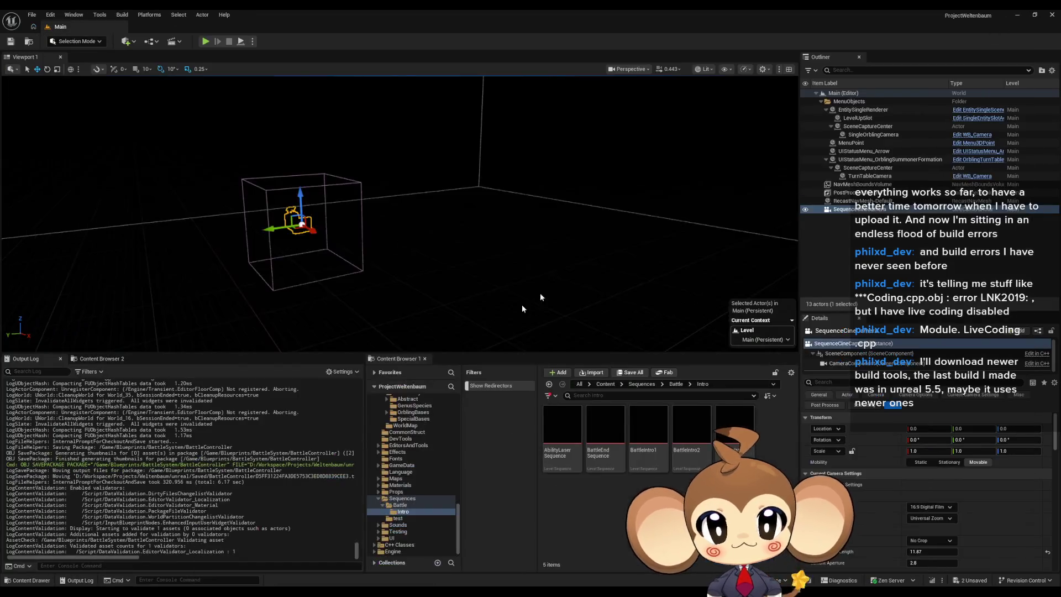
Step: Empty the Output Log with Clear Log and launch a new Play-in-Editor run of the Main level
scroll(241, 497, "up", 10)
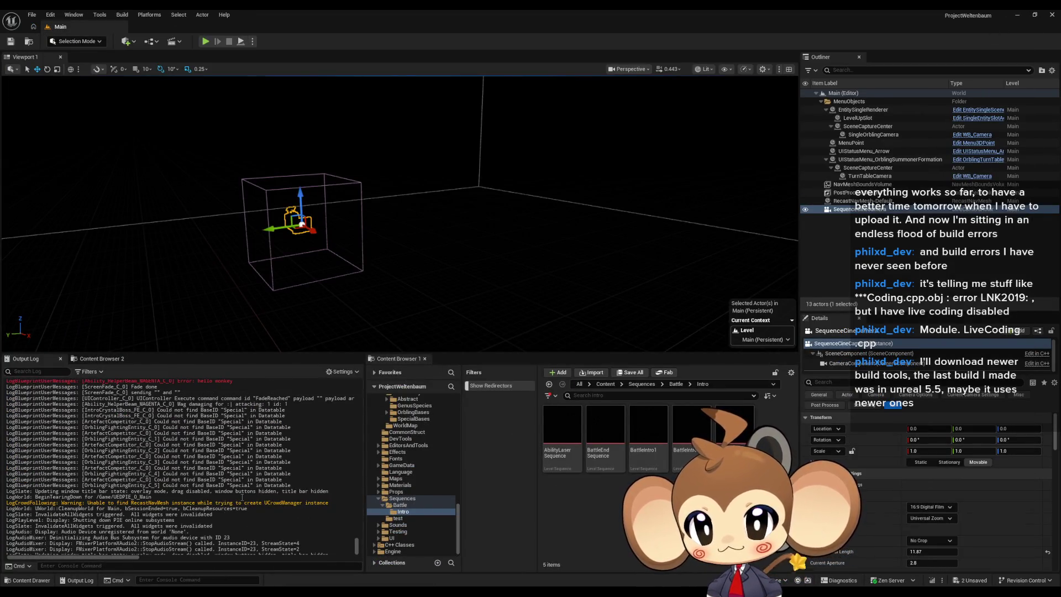
scroll(242, 497, "up", 3)
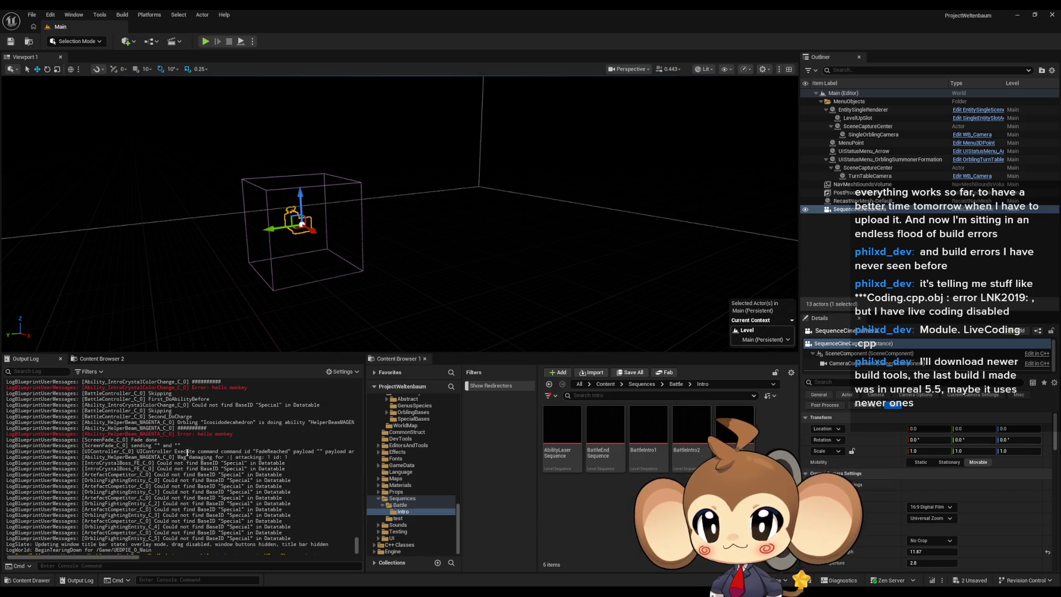
scroll(184, 457, "up", 1)
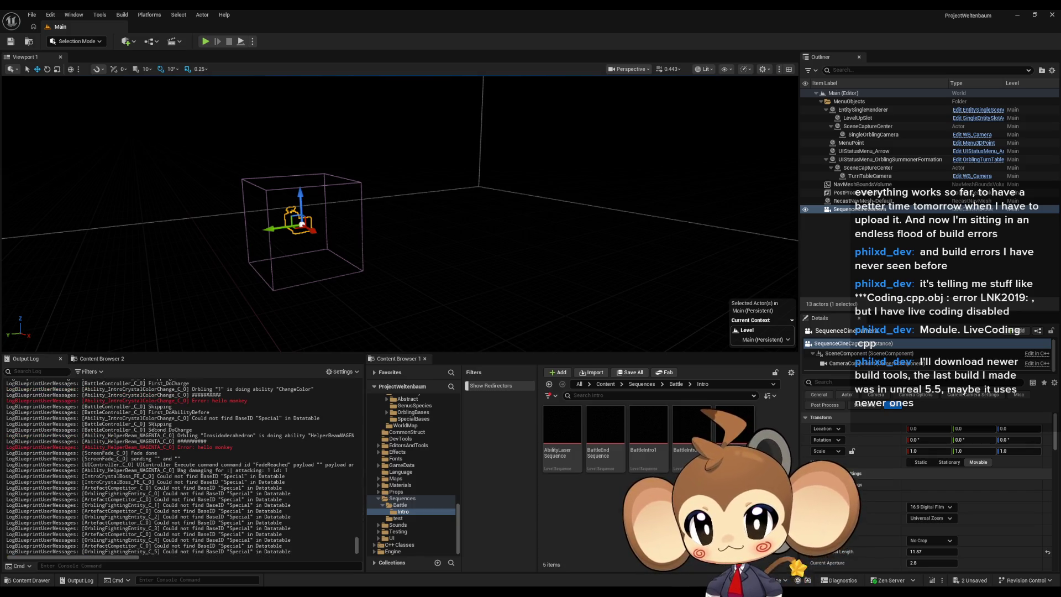
left_click(154, 423)
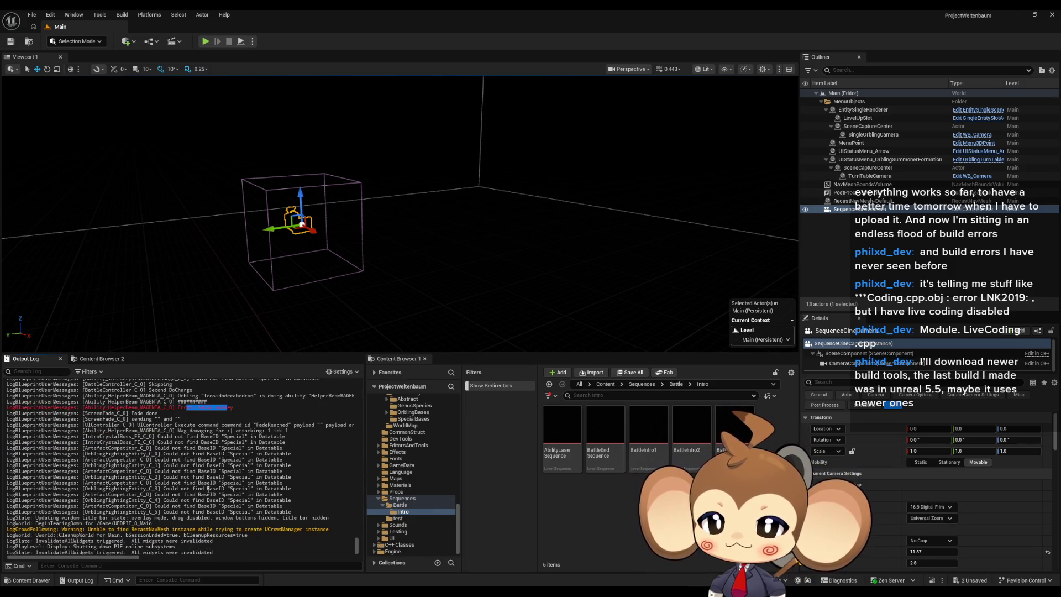
right_click(242, 423)
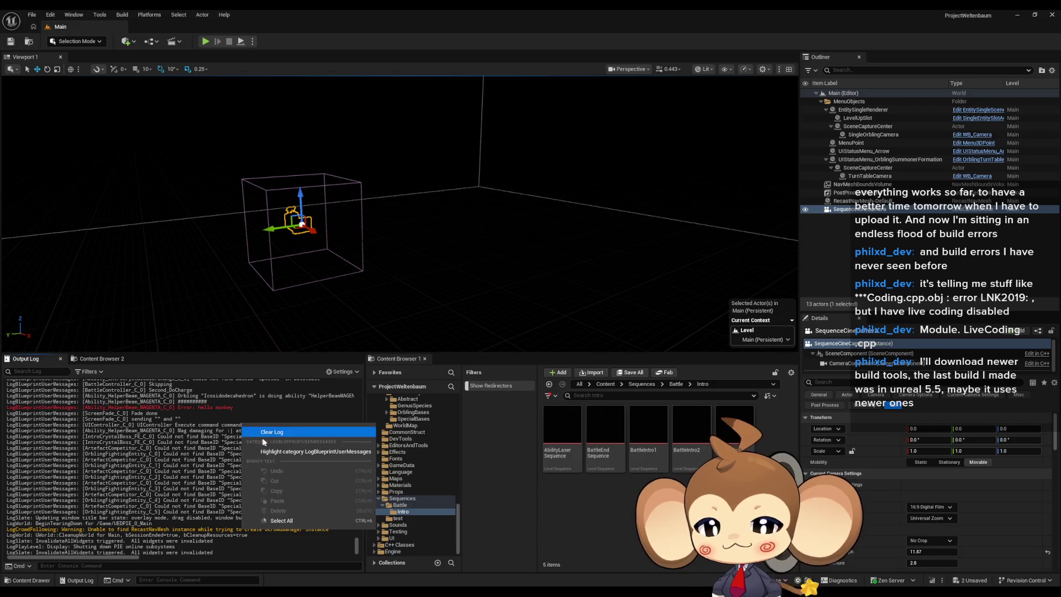
left_click(265, 440)
left_click(204, 42)
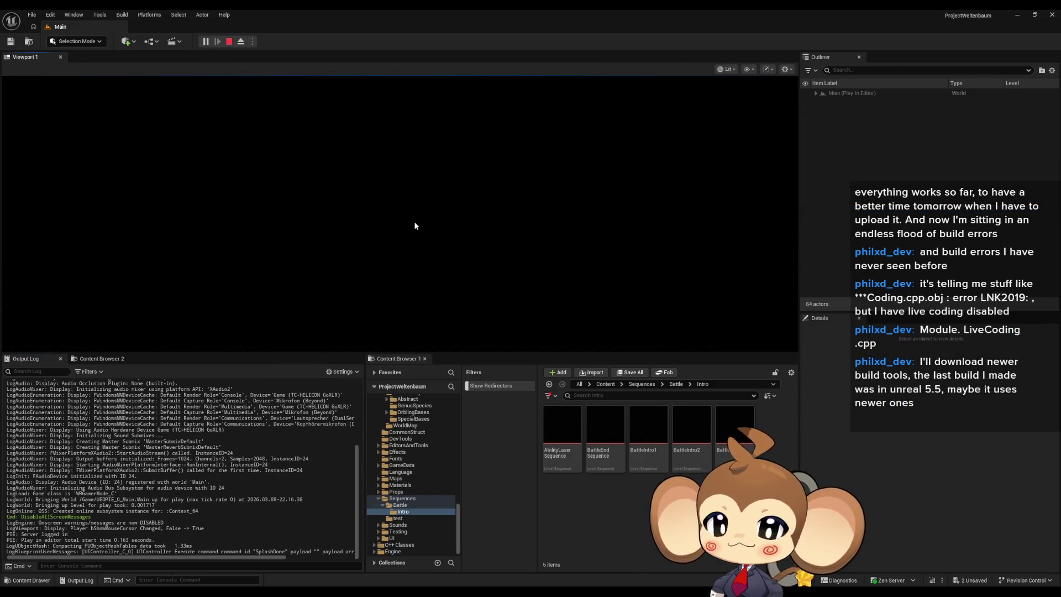
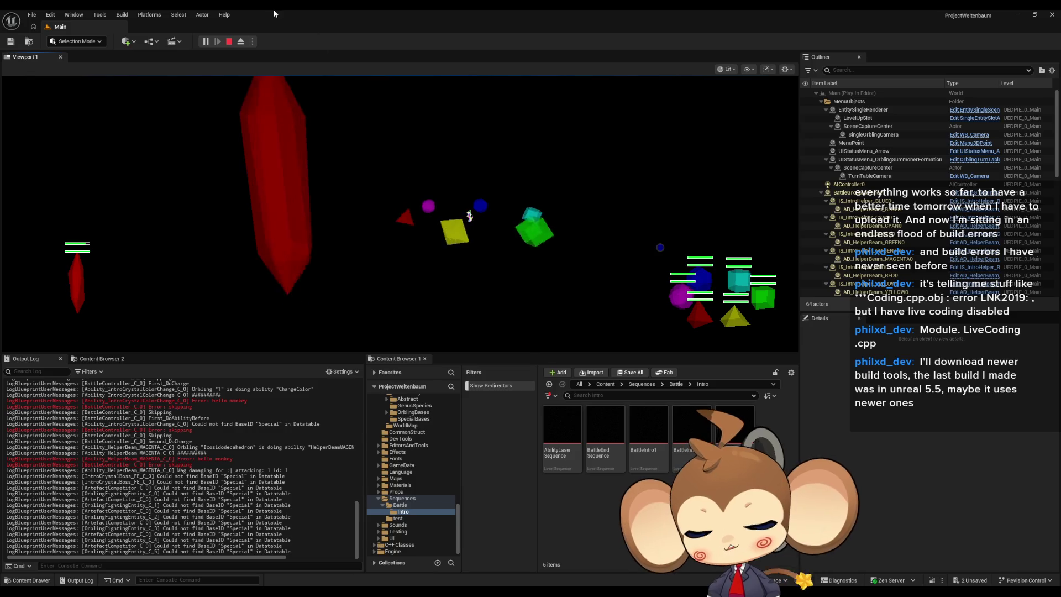
Step: End the play test and open BattleController's SkipLevelSequence function from Find Results
left_click(230, 42)
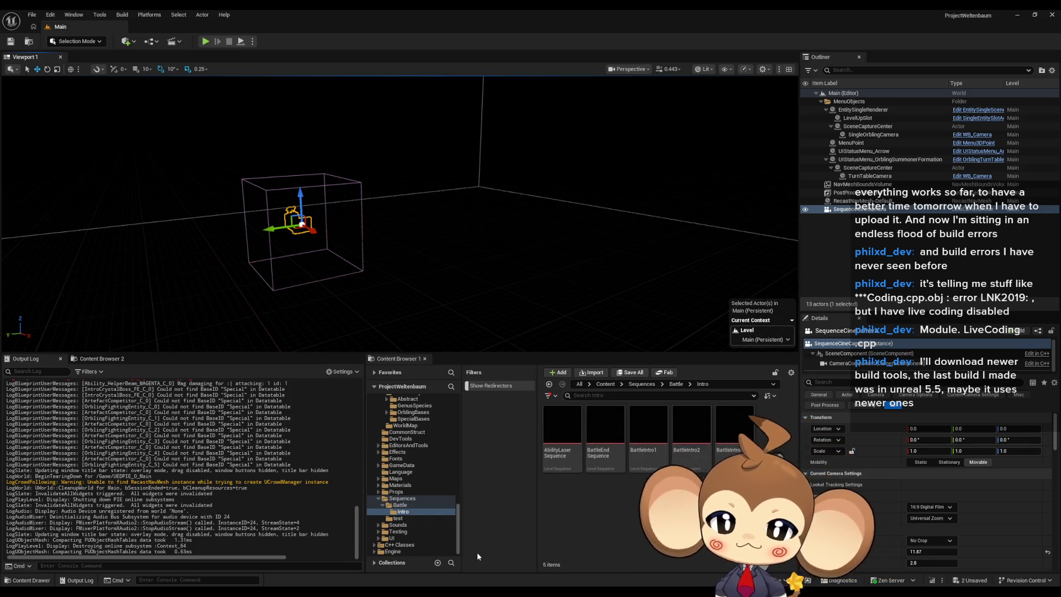
left_click(520, 569)
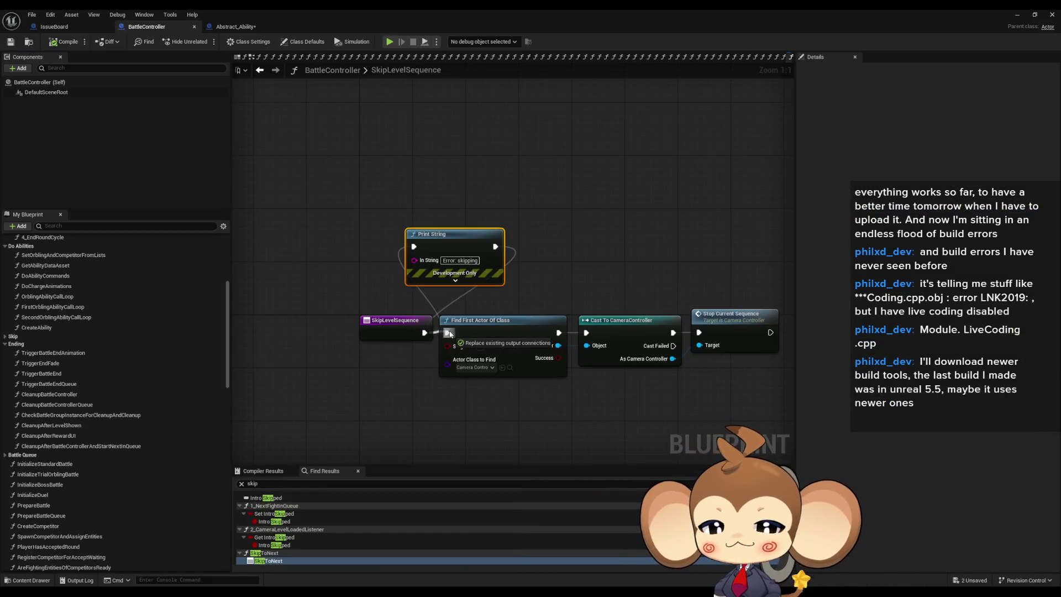
Step: Delete the debug Print String nodes from SkipLevelSequence and Abstract_Ability's StartActionTimer
key("Delete")
left_click(243, 27)
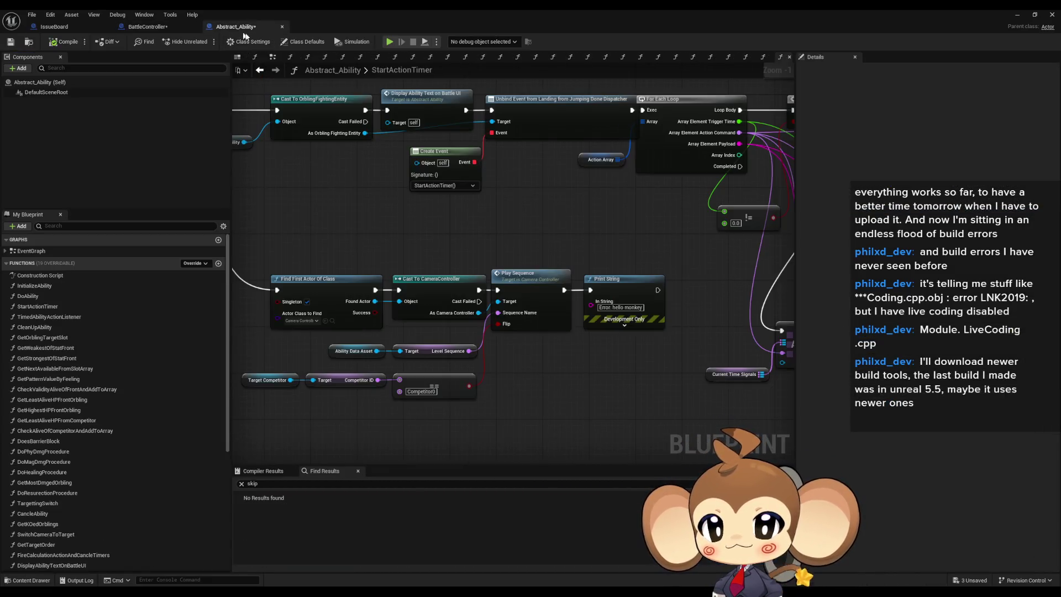
left_click(643, 275)
key("Delete")
Step: Open BattleController's SkipToNext graph and locate its Skip Level Sequence and Skip Evolutions nodes
left_click(147, 26)
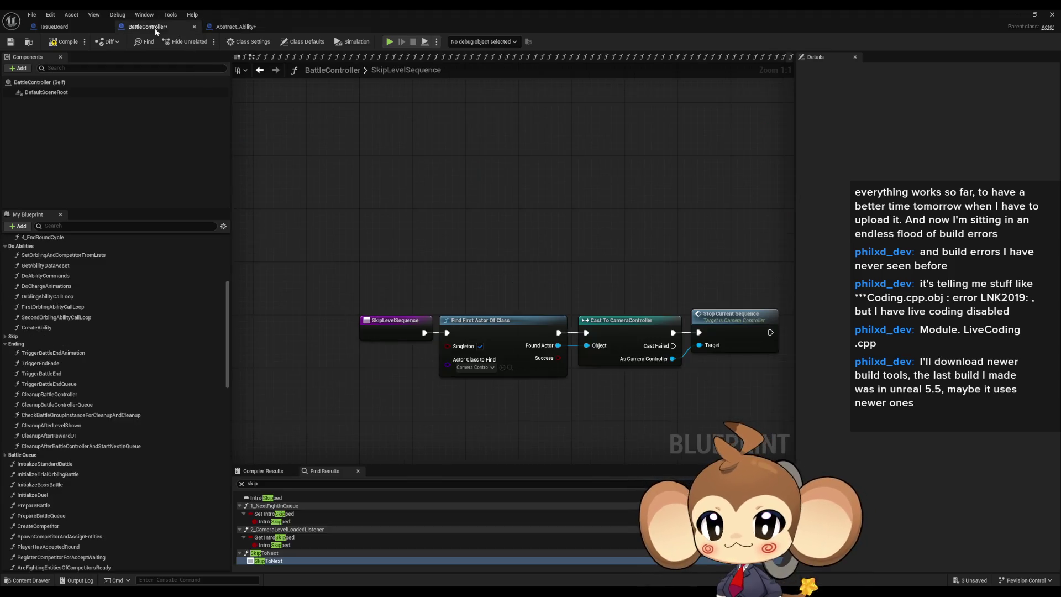
double_click(270, 560)
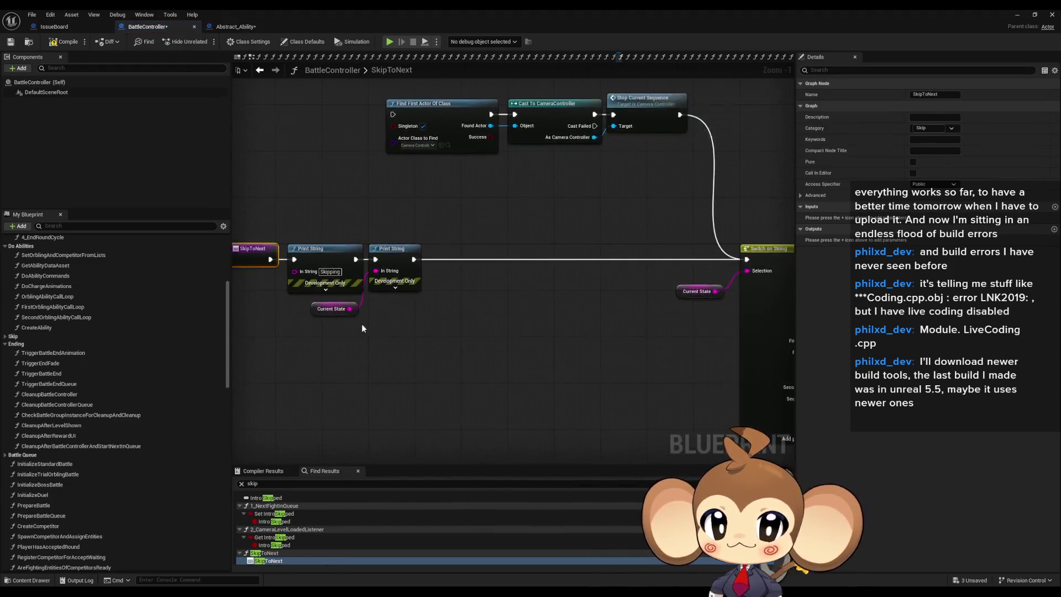
scroll(674, 304, "up", 5)
mouse_move(474, 216)
left_mouse_down()
mouse_move(573, 336)
mouse_move(574, 389)
left_mouse_up()
left_click(423, 267)
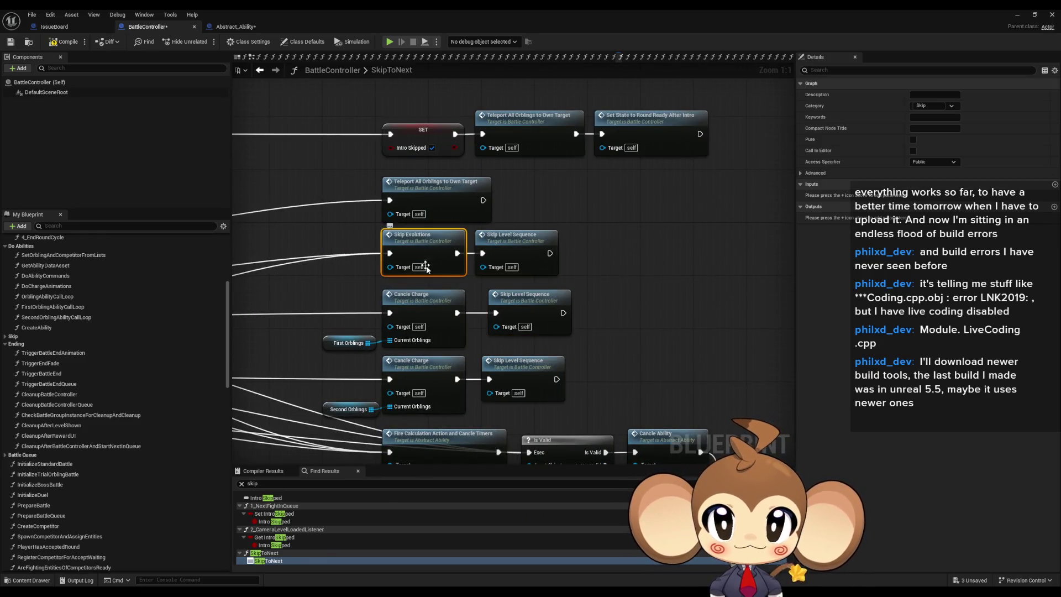
scroll(389, 260, "down", 4)
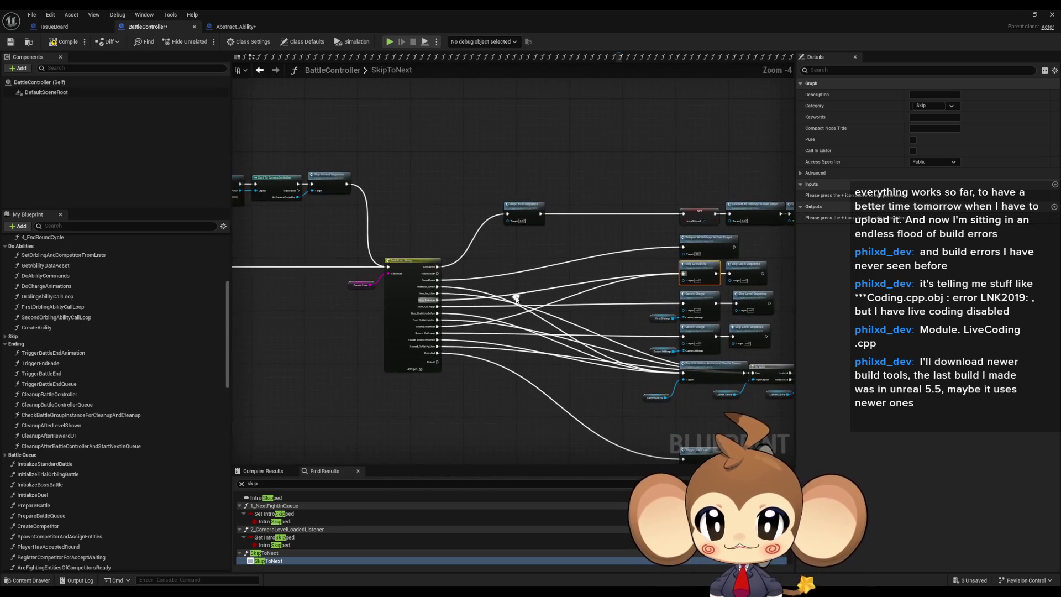
mouse_move(346, 272)
left_mouse_down()
mouse_move(381, 215)
mouse_move(582, 212)
mouse_move(523, 235)
left_mouse_up()
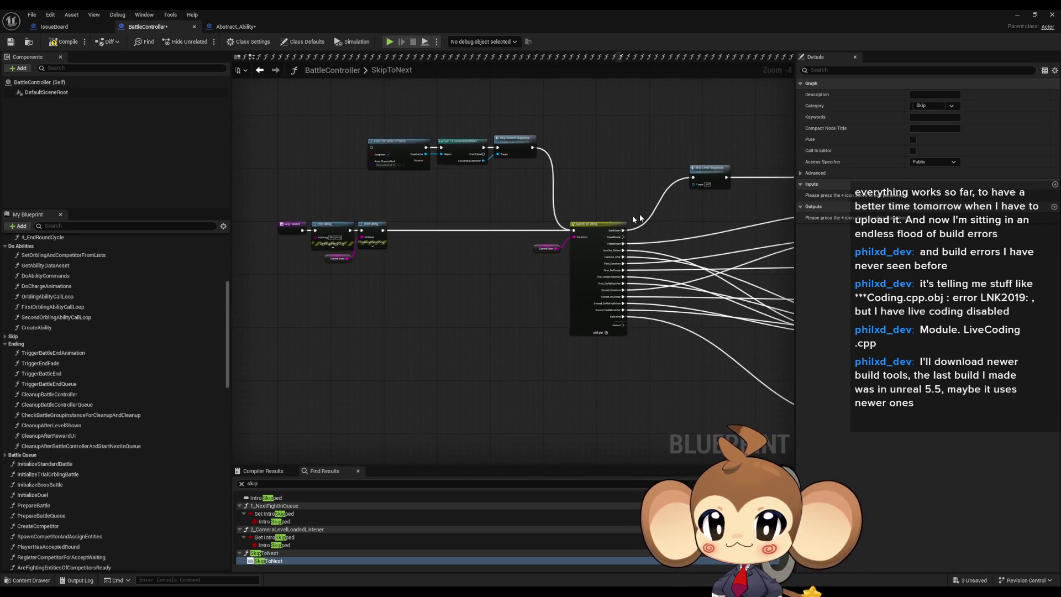
left_click_drag(639, 219, 386, 209)
scroll(343, 166, "up", 3)
Step: Route the evolution cases through Skip Level Sequence and chain it into Skip Evolutions
left_click(343, 166)
mouse_move(659, 273)
left_mouse_down()
mouse_move(738, 251)
mouse_move(462, 227)
mouse_move(485, 247)
mouse_move(621, 236)
left_mouse_up()
left_click_drag(312, 282, 605, 236)
left_click_drag(312, 328, 604, 236)
mouse_move(738, 236)
left_mouse_down()
mouse_move(667, 236)
mouse_move(669, 219)
mouse_move(603, 236)
mouse_move(675, 223)
left_mouse_up()
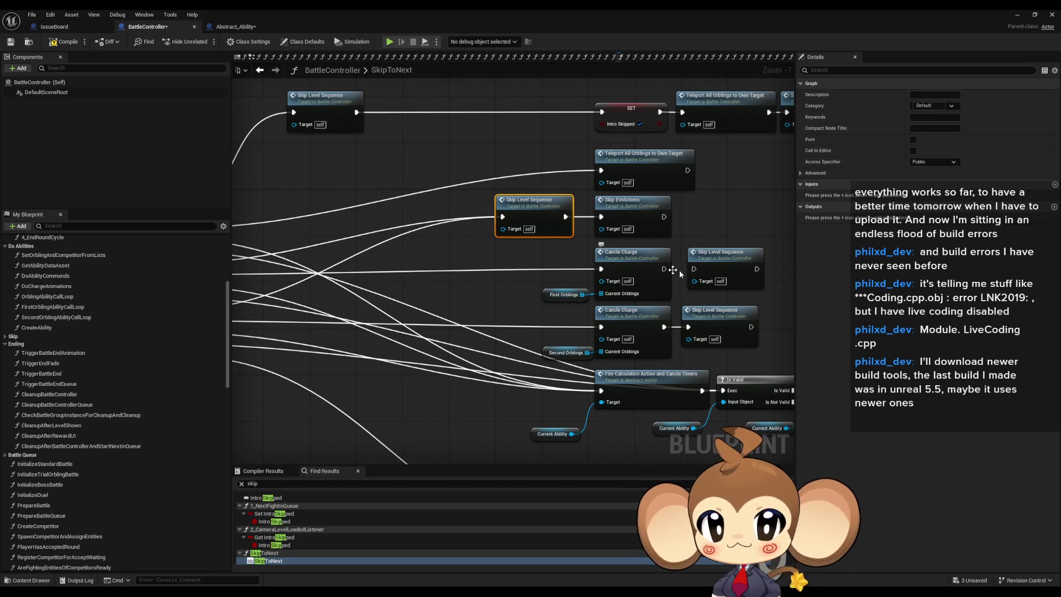
Step: Place Skip Level Sequence ahead of both Cancle Charge calls, rewiring the DoCharge cases
left_click_drag(693, 269, 664, 269)
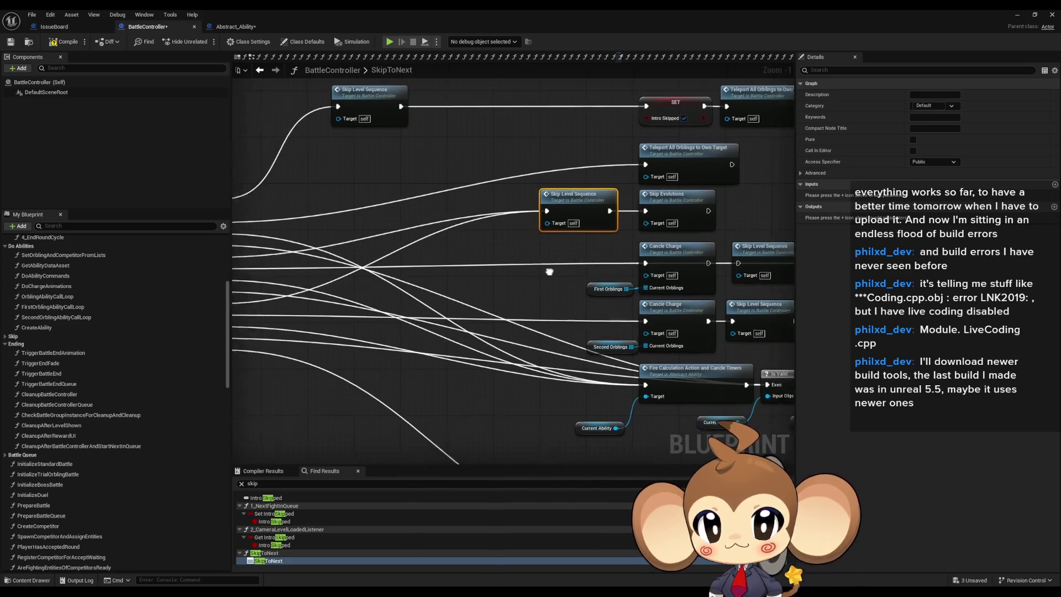
left_click_drag(762, 250, 588, 254)
left_click_drag(774, 324, 637, 283)
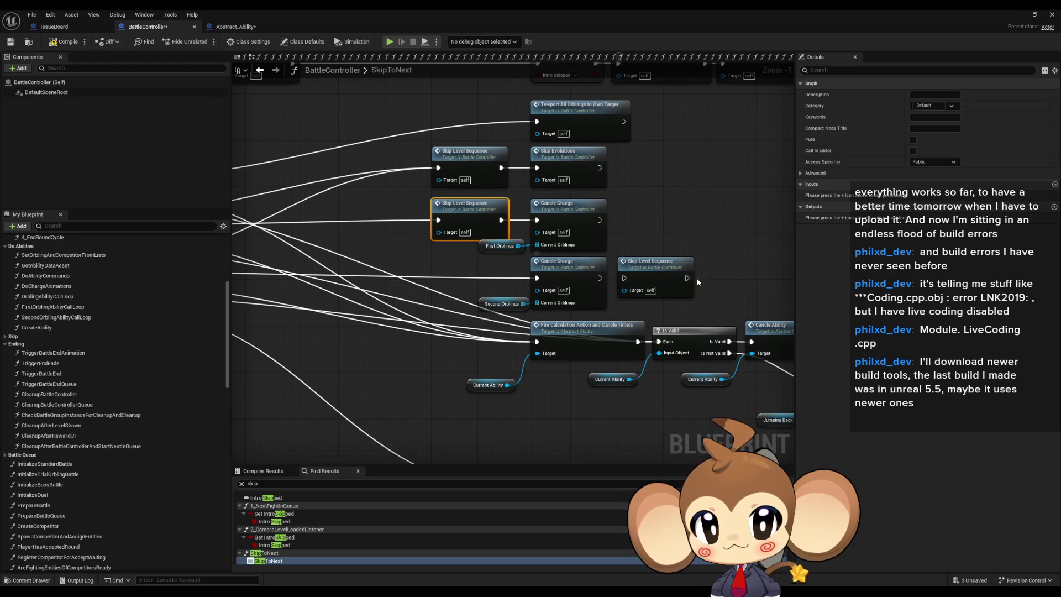
left_click_drag(635, 275, 810, 273)
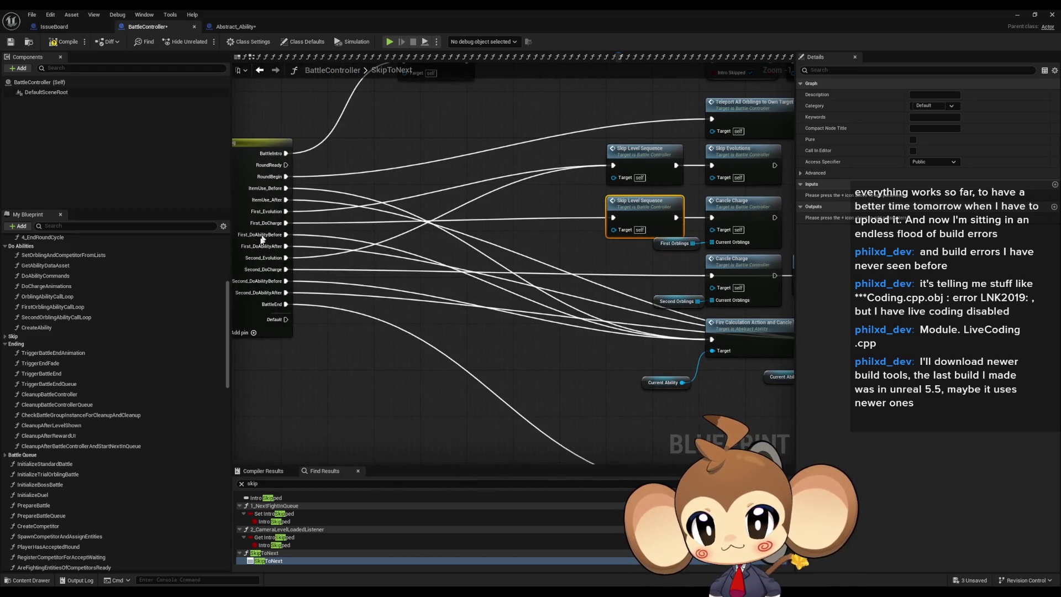
mouse_move(289, 271)
left_mouse_down()
mouse_move(608, 252)
mouse_move(579, 252)
left_mouse_up()
left_click_drag(662, 250, 552, 268)
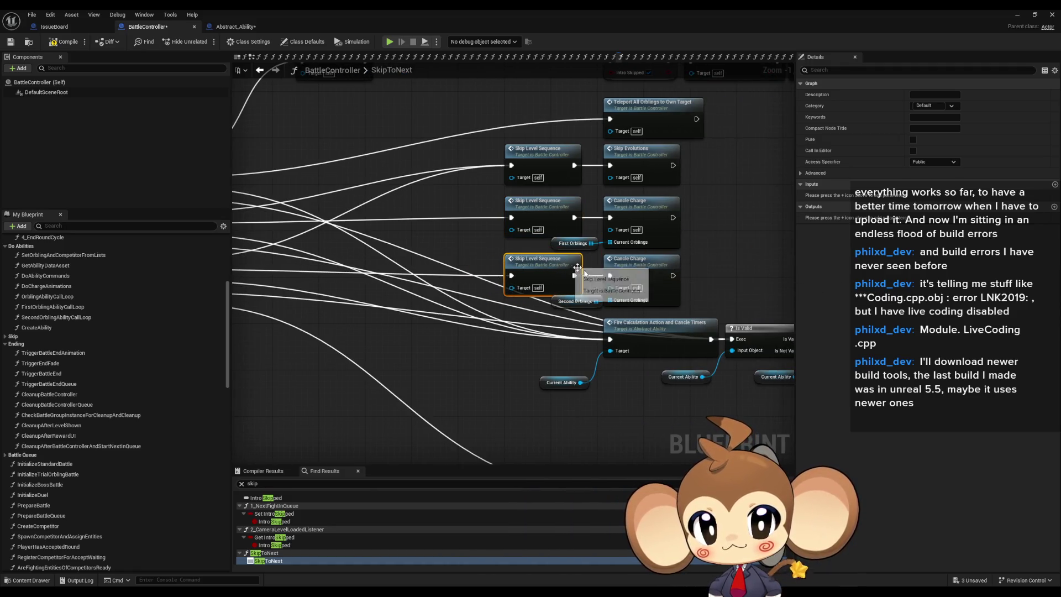
Step: Move a Skip Level Sequence node after the For Each Loop completion and duplicate it
left_click_drag(617, 280, 594, 367)
scroll(608, 310, "down", 1)
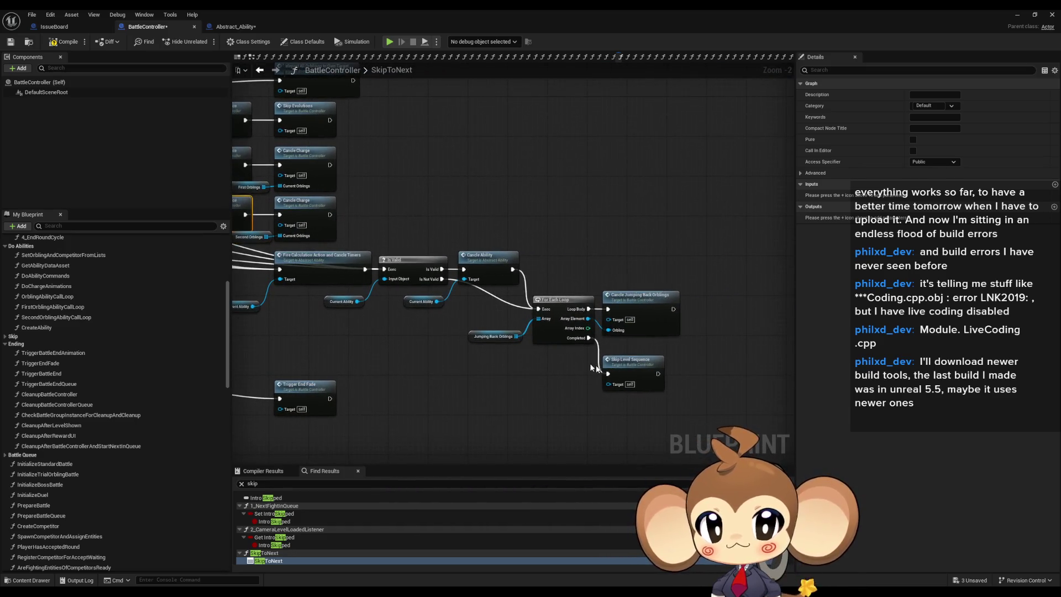
mouse_move(602, 365)
left_mouse_down()
mouse_move(327, 340)
mouse_move(469, 357)
mouse_move(342, 309)
mouse_move(422, 366)
left_mouse_up()
key("ctrl+c")
key("ctrl+v")
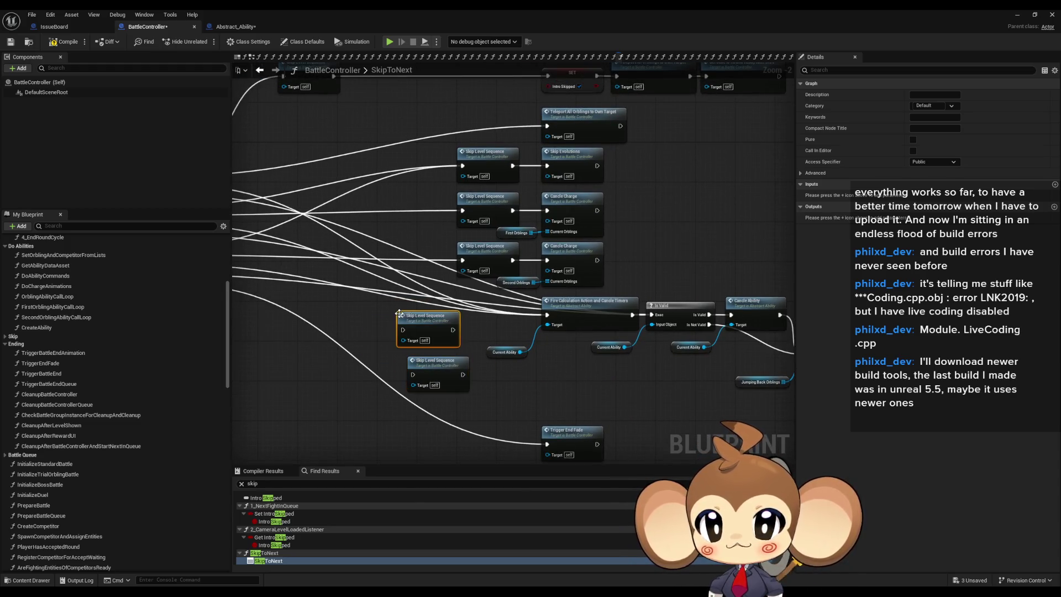
Step: Wire the ItemUse_Before and DoAbilityBefore cases into Skip Level Sequence feeding Fire Calculation Action
scroll(404, 313, "up", 2)
scroll(685, 366, "down", 1)
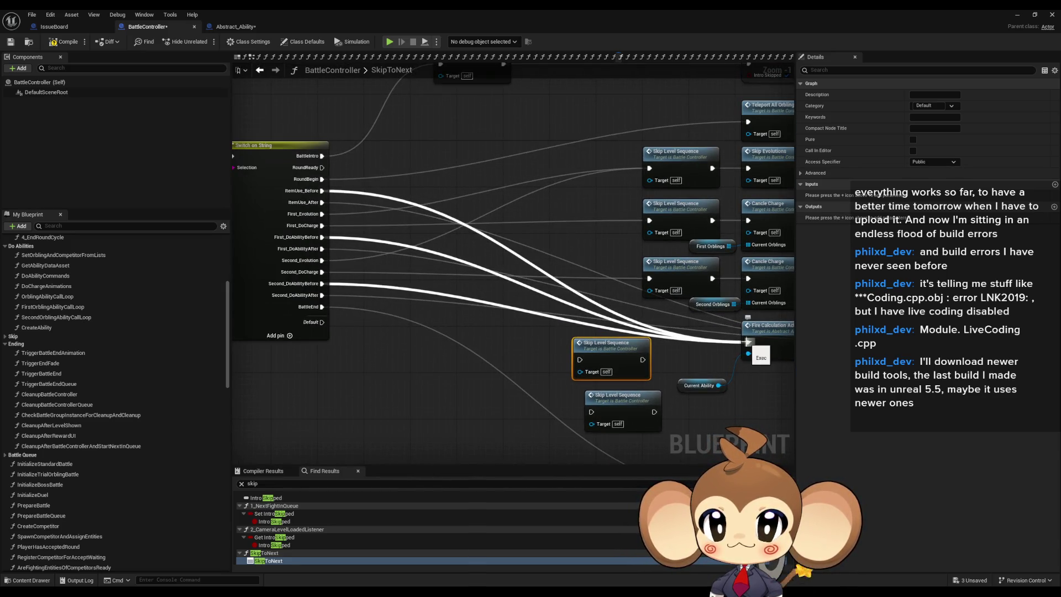
mouse_move(748, 341)
left_mouse_down()
mouse_move(630, 362)
mouse_move(642, 360)
left_mouse_up()
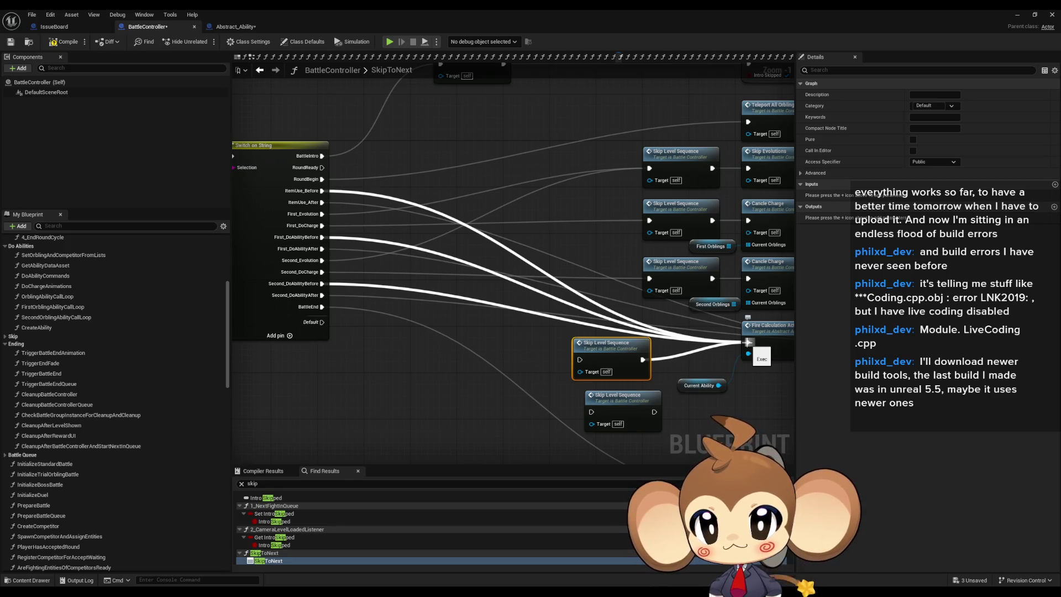
mouse_move(322, 237)
left_mouse_down()
mouse_move(580, 360)
mouse_move(370, 307)
left_mouse_up()
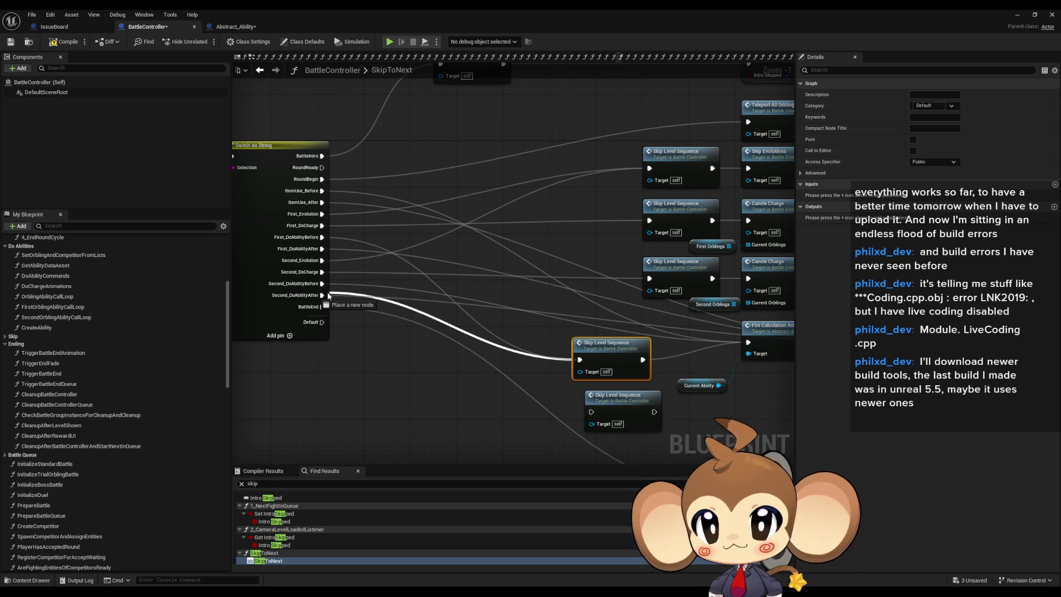
left_click_drag(322, 285, 322, 284)
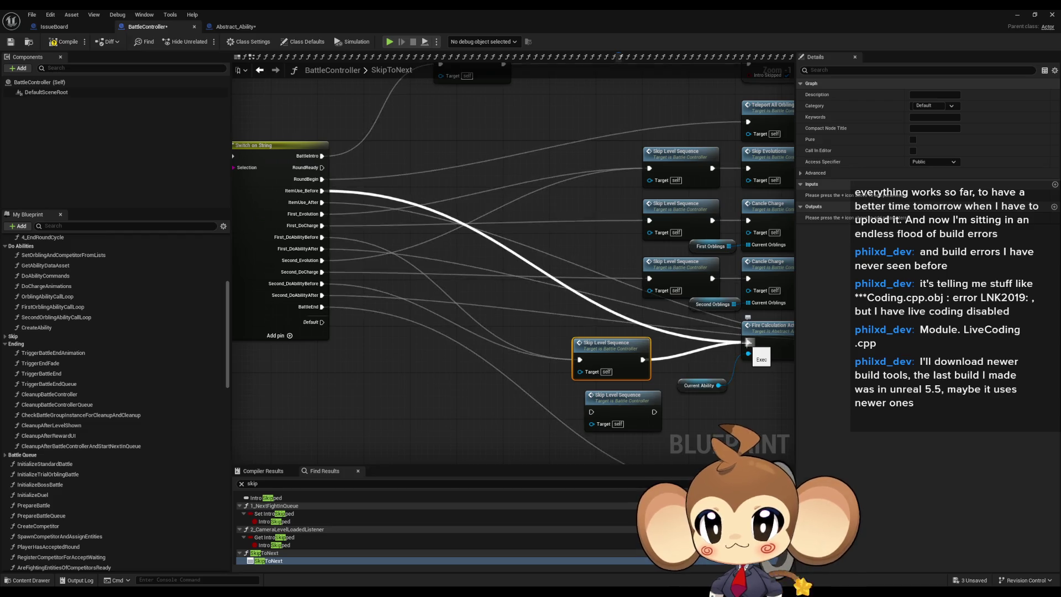
mouse_move(324, 191)
left_mouse_down()
mouse_move(549, 357)
mouse_move(586, 358)
mouse_move(672, 333)
mouse_move(533, 319)
left_mouse_up()
Step: Chain the lower Skip Level Sequence into Is Valid and route ItemUse_After and DoAbilityAfter cases into it
mouse_move(532, 396)
left_mouse_down()
mouse_move(736, 346)
mouse_move(749, 332)
left_mouse_up()
left_click_drag(437, 301, 588, 320)
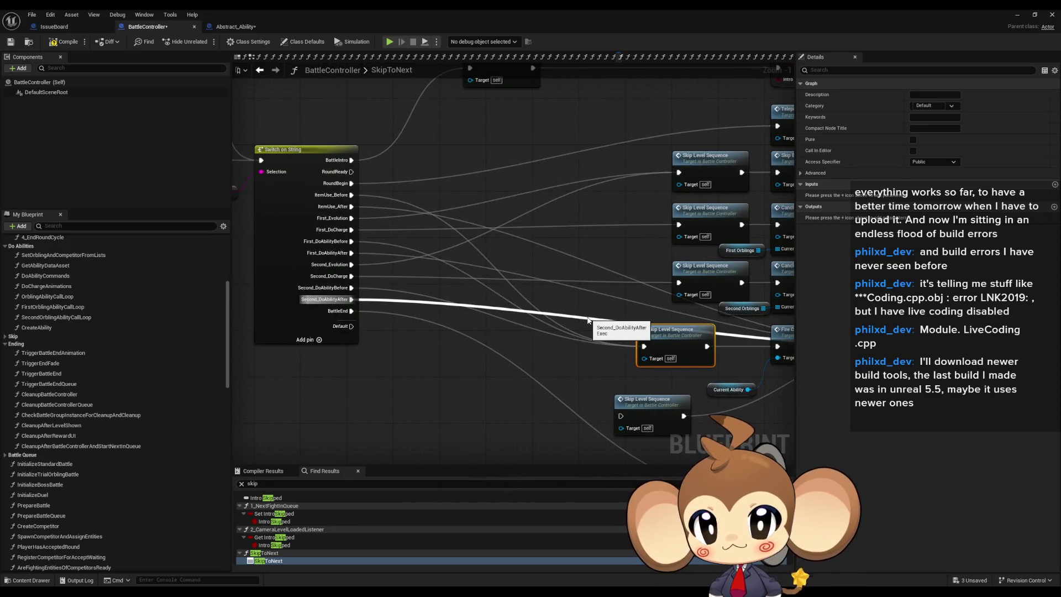
left_click_drag(351, 301, 621, 416)
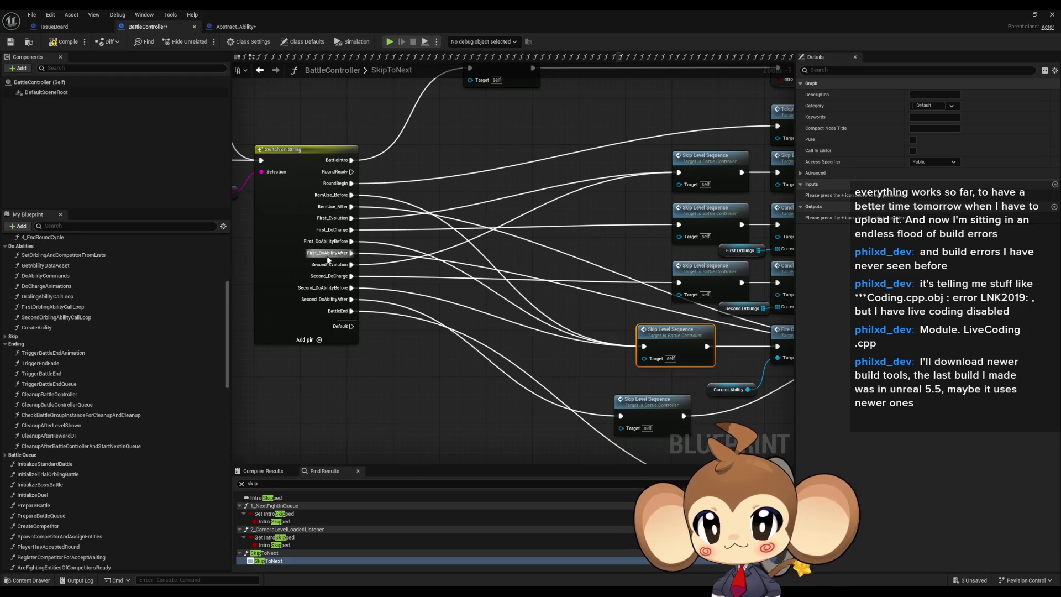
mouse_move(349, 253)
left_mouse_down()
mouse_move(635, 404)
mouse_move(621, 415)
left_mouse_up()
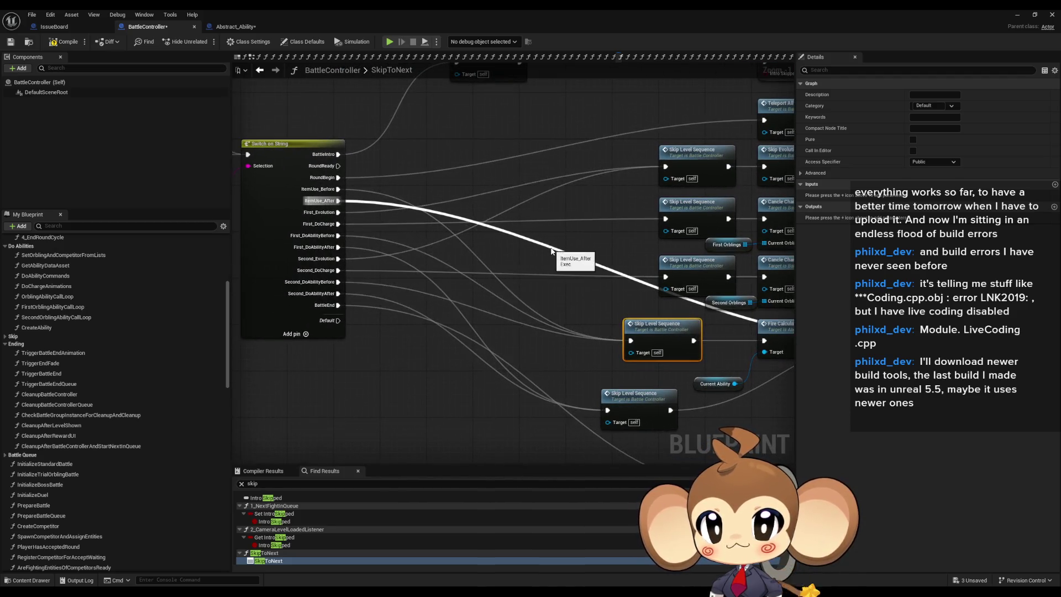
left_click_drag(338, 200, 608, 411)
Step: Align the lower Skip Level Sequence beneath the upper one and compile BattleController
left_click(635, 395)
mouse_move(465, 369)
left_mouse_down()
mouse_move(488, 387)
mouse_move(483, 362)
left_mouse_up()
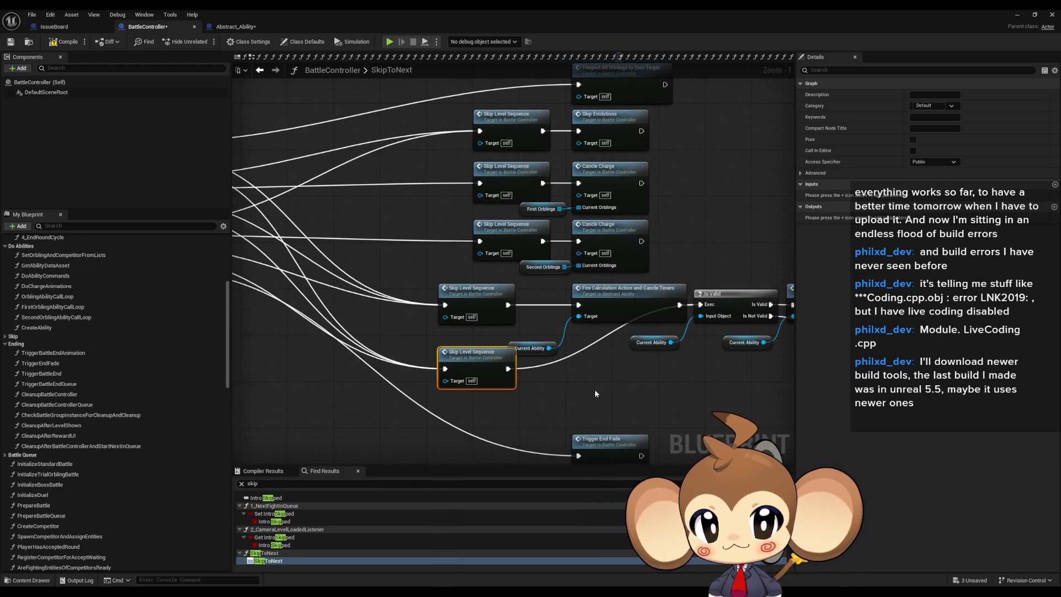
left_click(594, 389)
left_click_drag(595, 389, 529, 370)
scroll(530, 369, "down", 1)
mouse_move(614, 380)
left_mouse_down()
mouse_move(544, 365)
mouse_move(569, 361)
left_mouse_up()
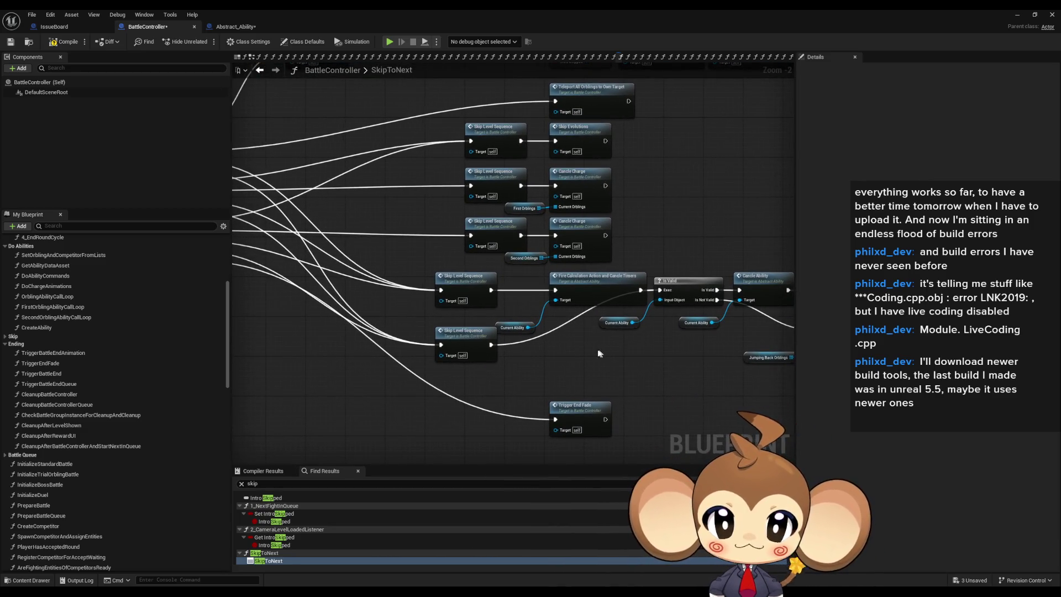
mouse_move(633, 335)
left_mouse_down()
mouse_move(791, 459)
mouse_move(727, 275)
left_mouse_up()
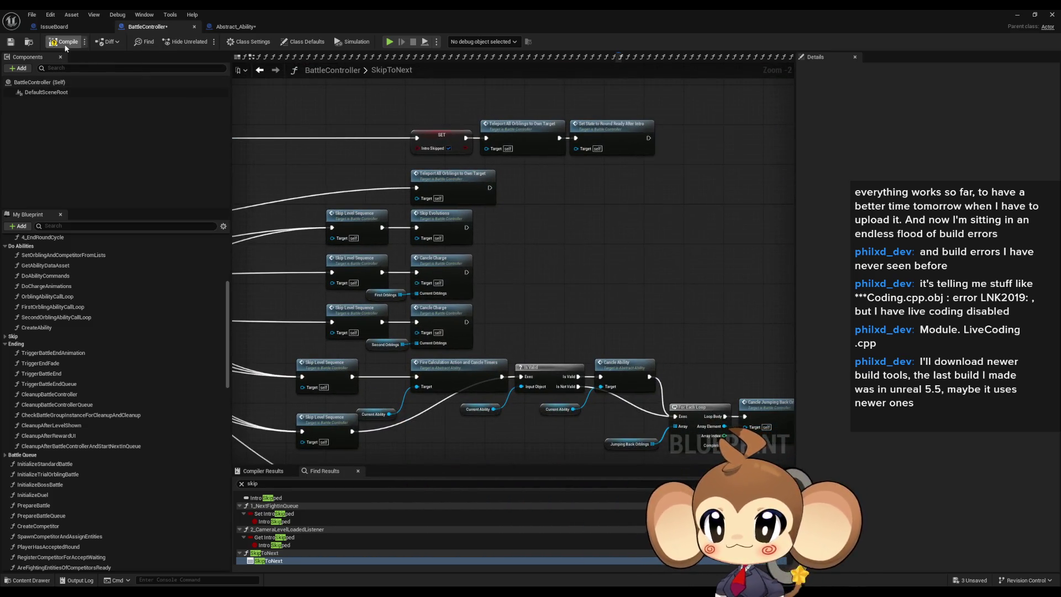
key("ctrl+shift+s")
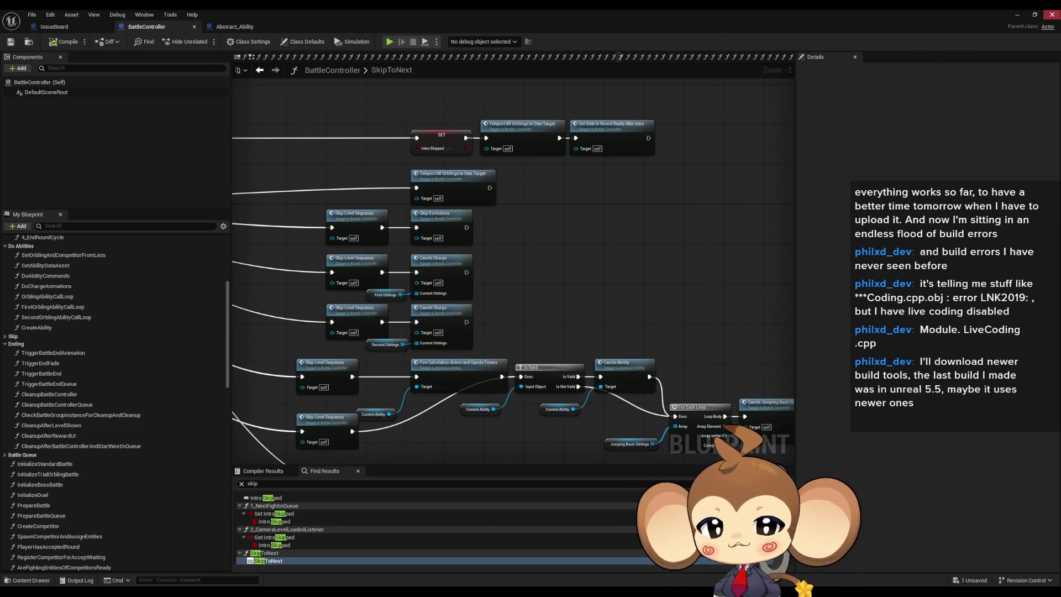
Step: Minimize the blueprint editor, run a Play-in-Editor test of the level, then stop it
left_click(1018, 16)
left_click(208, 42)
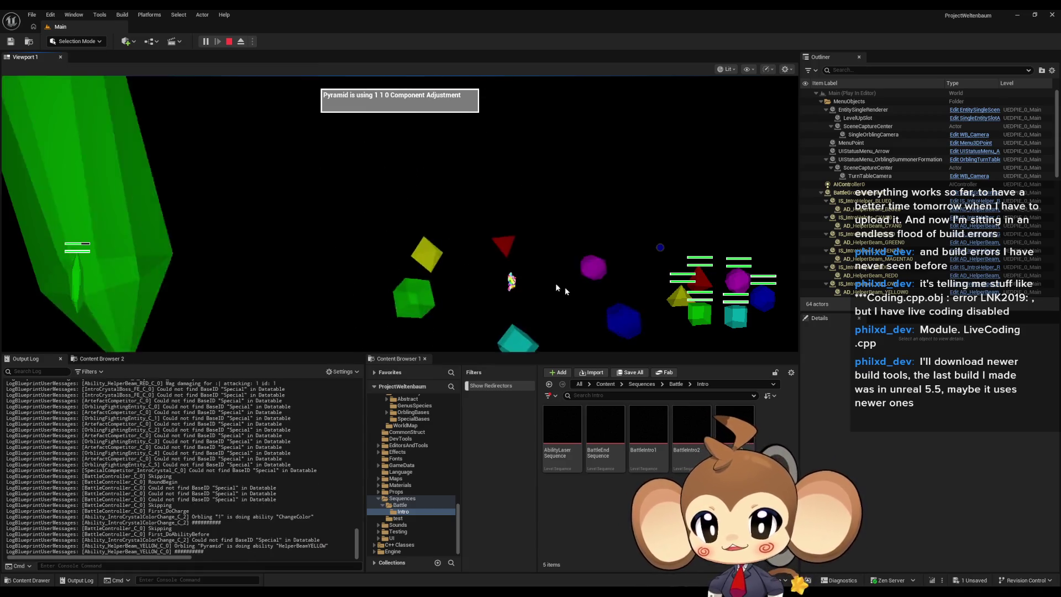
left_click(229, 42)
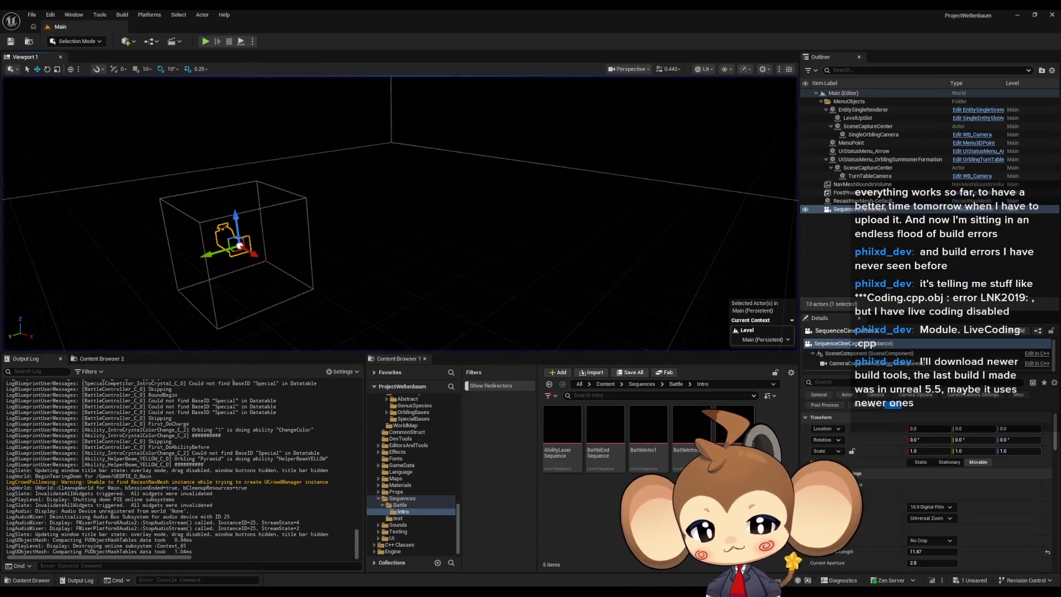
Step: Add an IssueBoard comment 'chargin camtle low for crystals' noting the low charging camera
mouse_move(435, 591)
left_click(529, 566)
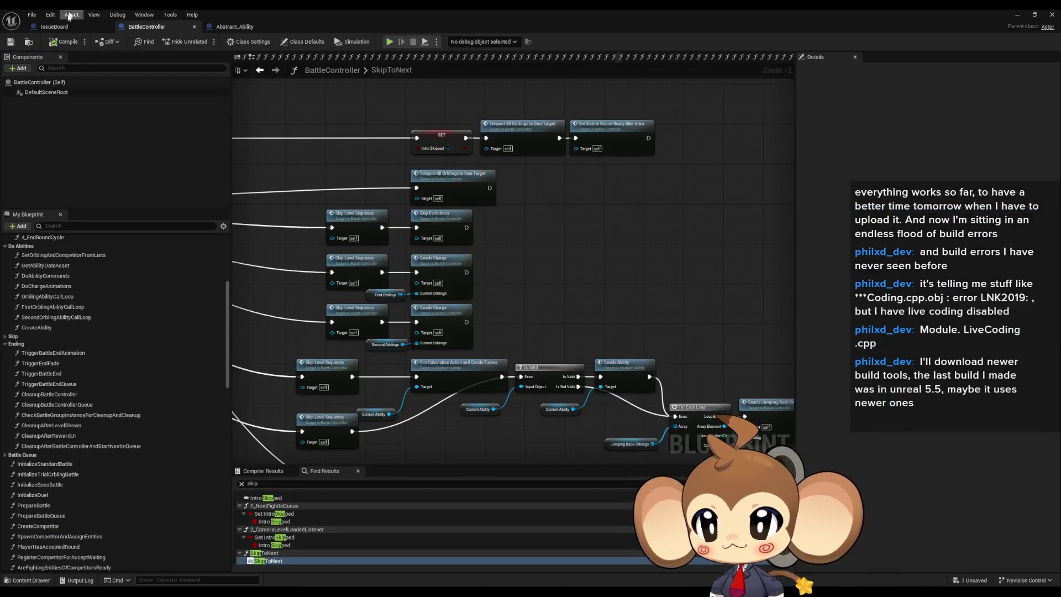
left_click(59, 29)
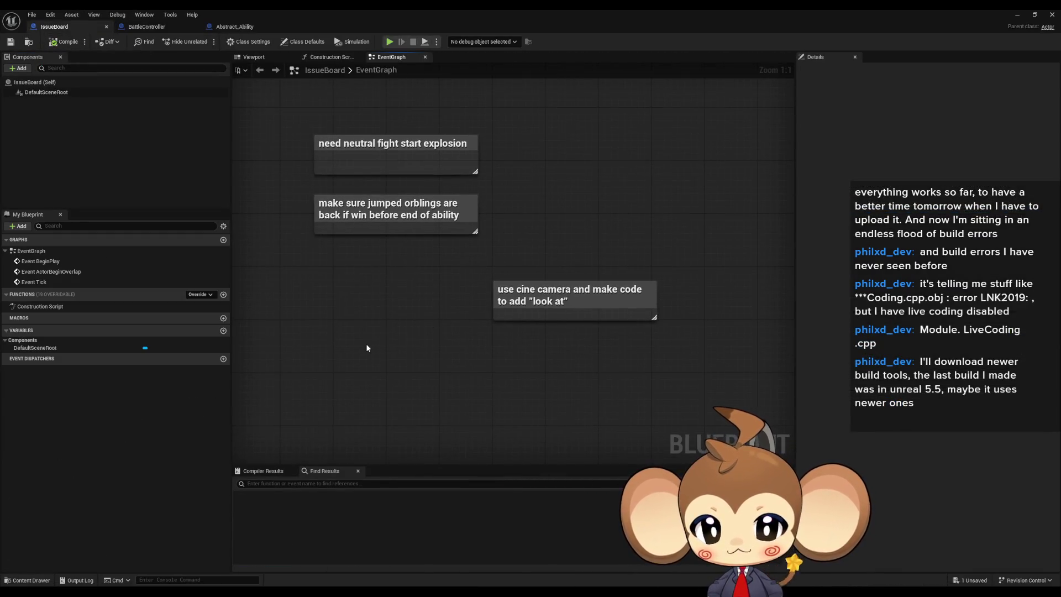
type("cchargin camera")
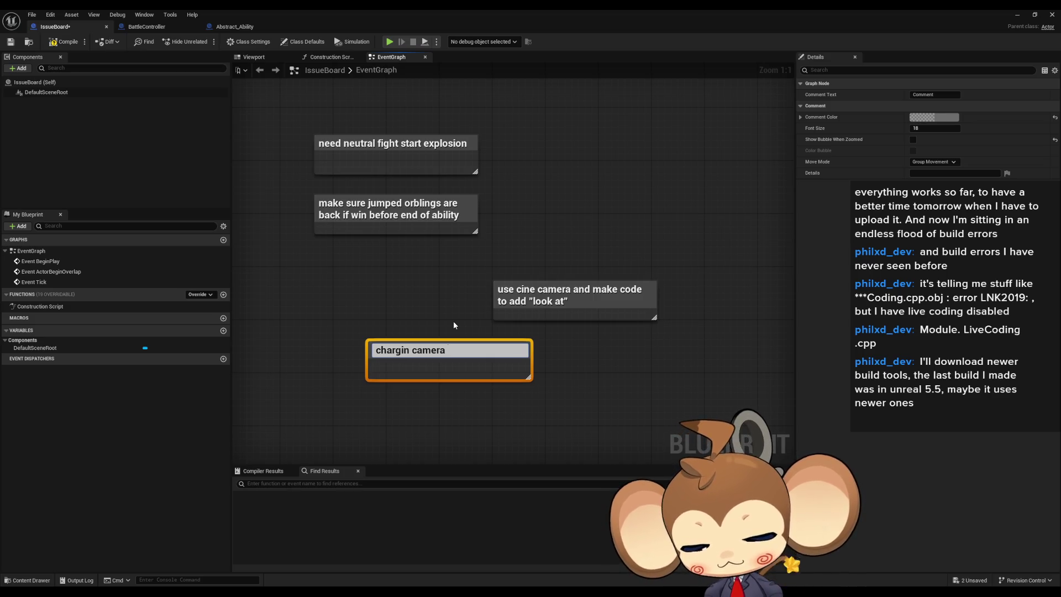
type("tle ")
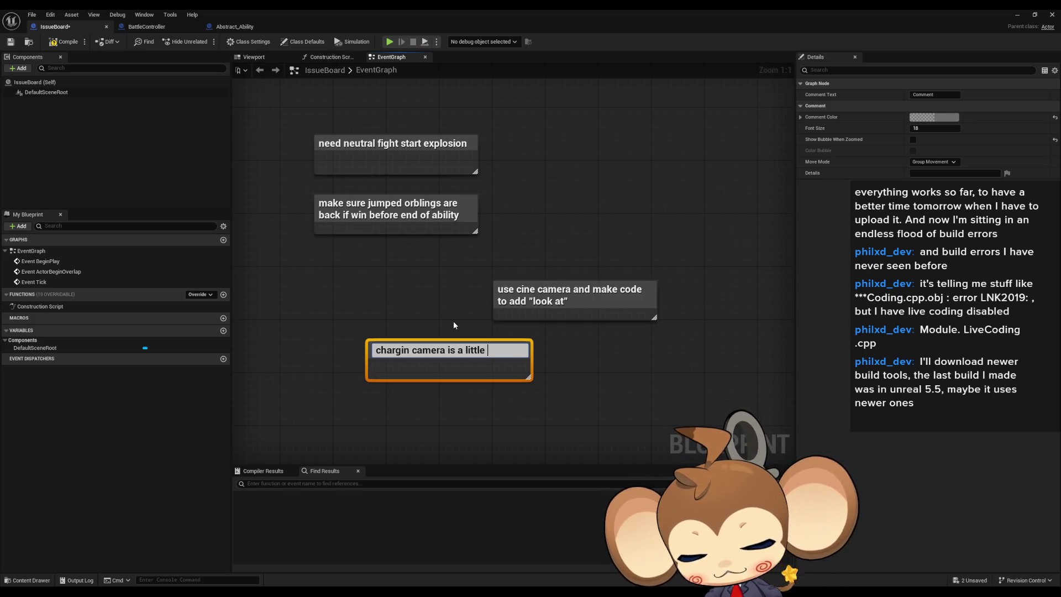
type("low for c")
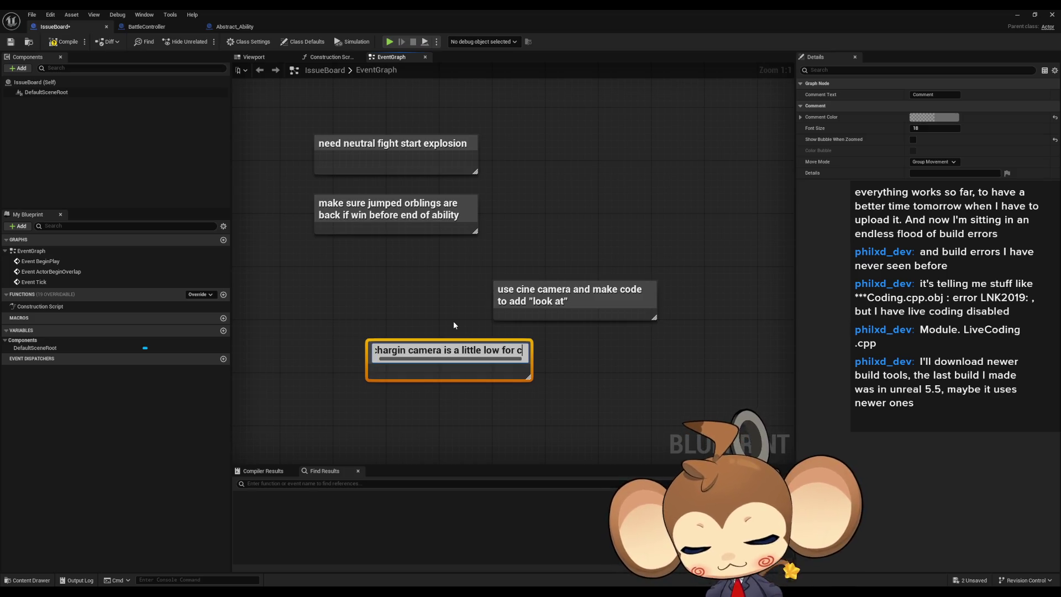
type("rystals")
key("Return")
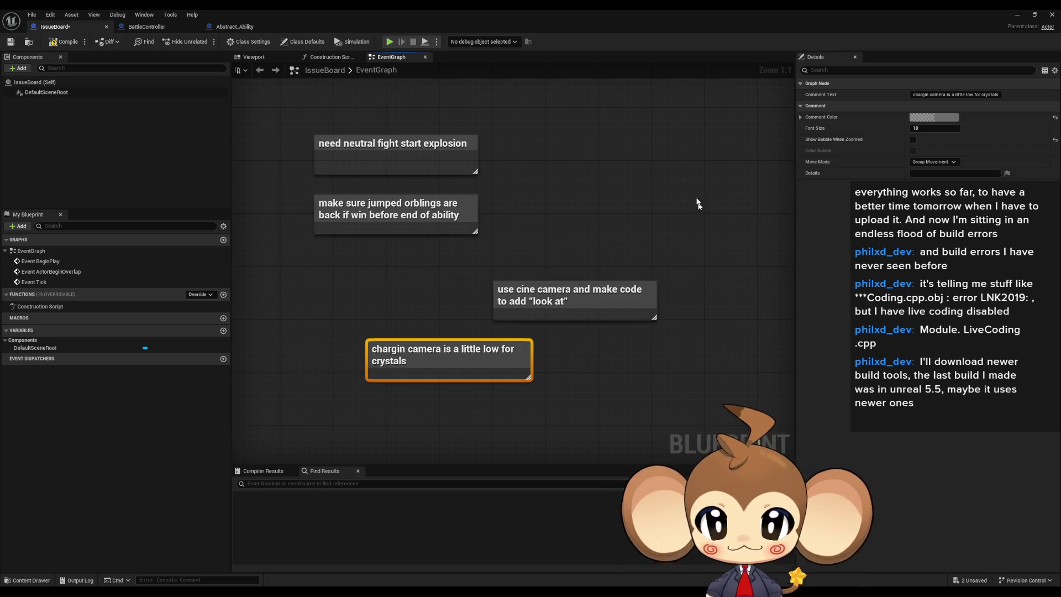
left_click(692, 192)
Step: Delete the 'use cine camera' comment from the IssueBoard graph
left_click_drag(577, 262, 595, 271)
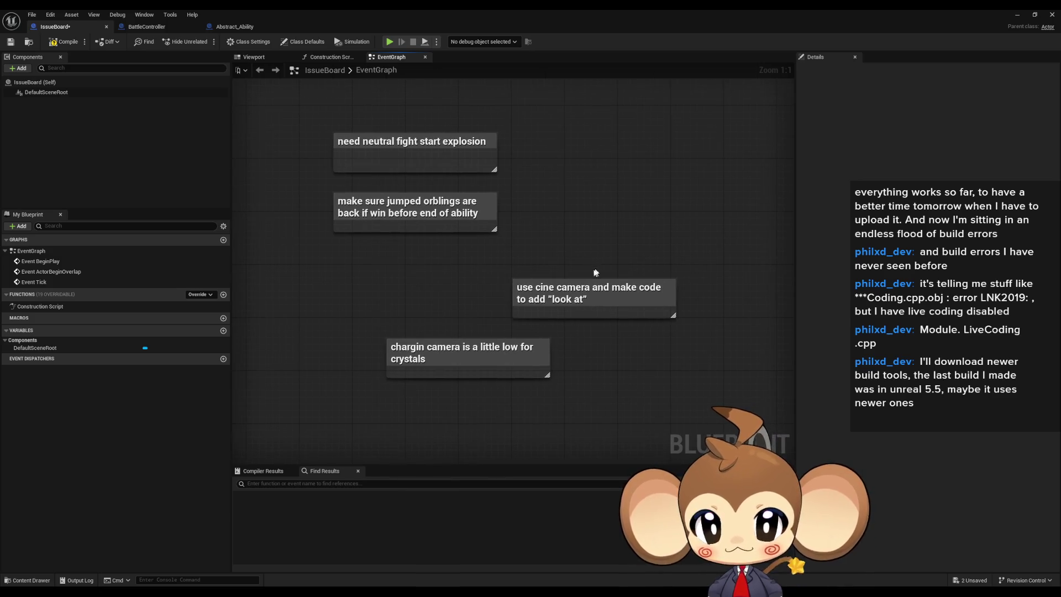
left_click_drag(692, 296, 691, 296)
left_click_drag(566, 307, 523, 301)
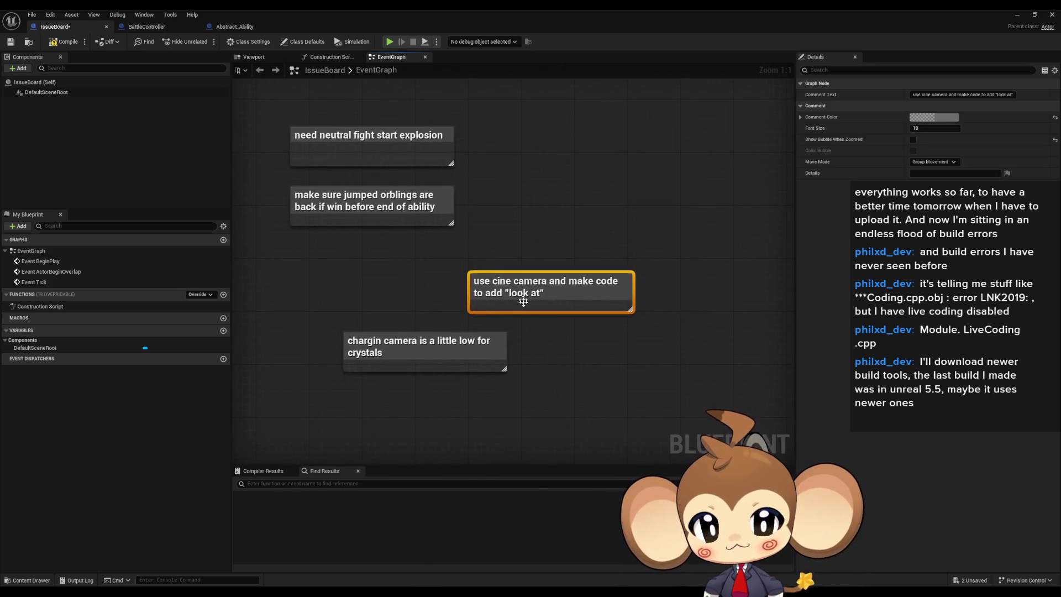
left_click_drag(529, 236, 620, 301)
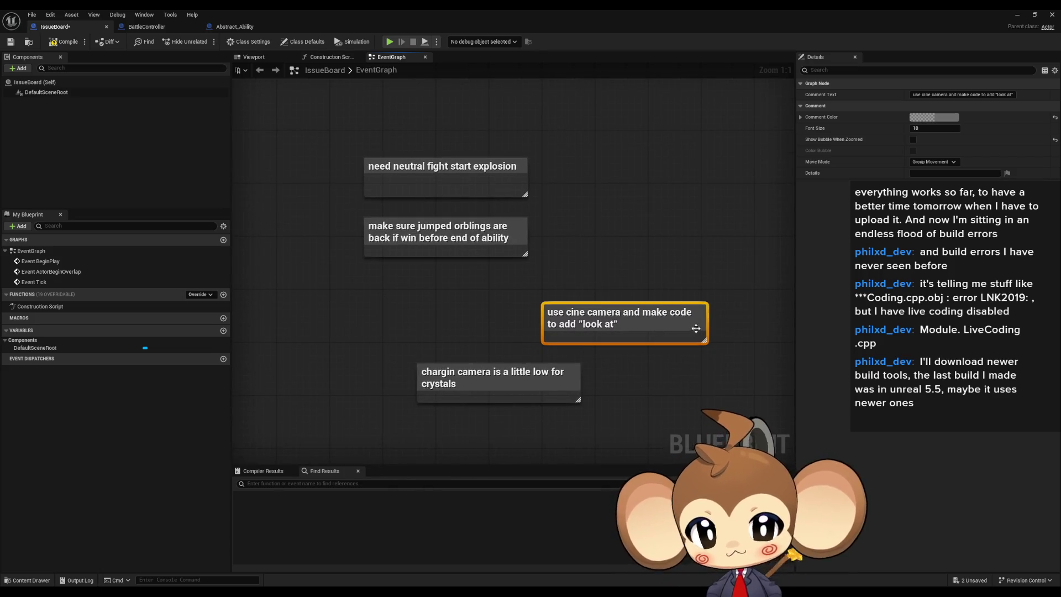
key("Delete")
left_click_drag(558, 272, 568, 319)
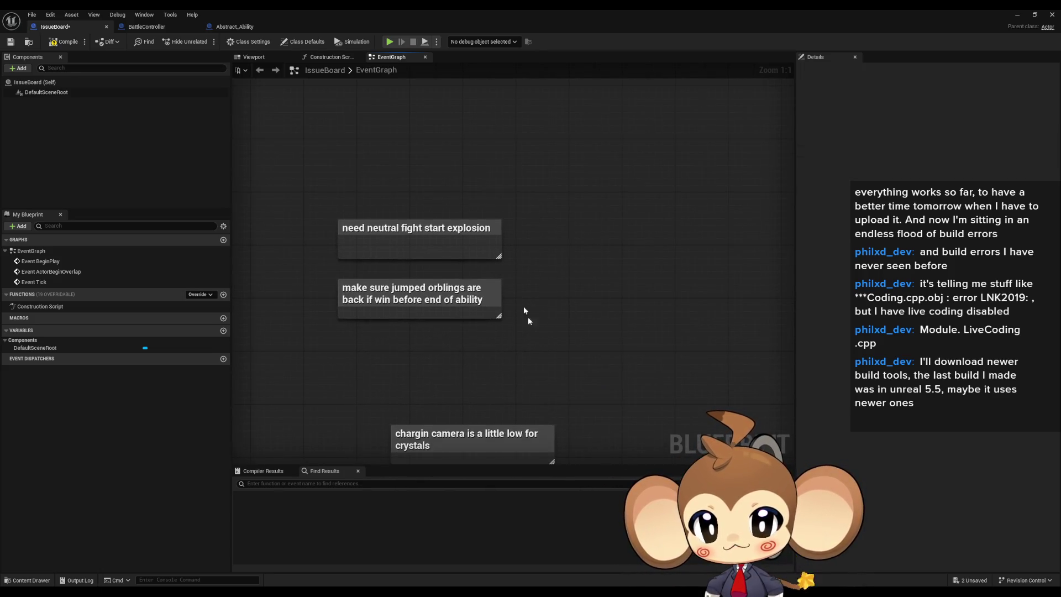
Step: Stack the charging camera note under the neutral fight explosion note in one column
left_click_drag(326, 201, 512, 248)
left_click_drag(462, 426, 404, 342)
left_click_drag(374, 171, 444, 359)
left_click(582, 238)
left_click_drag(432, 227, 432, 235)
left_click(565, 224)
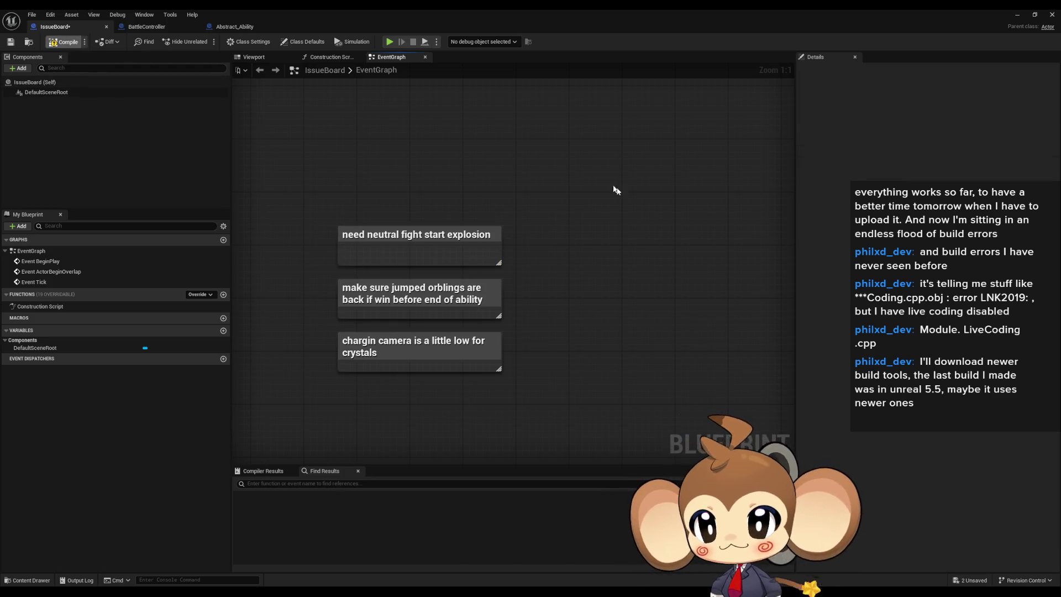
left_click_drag(645, 204, 535, 178)
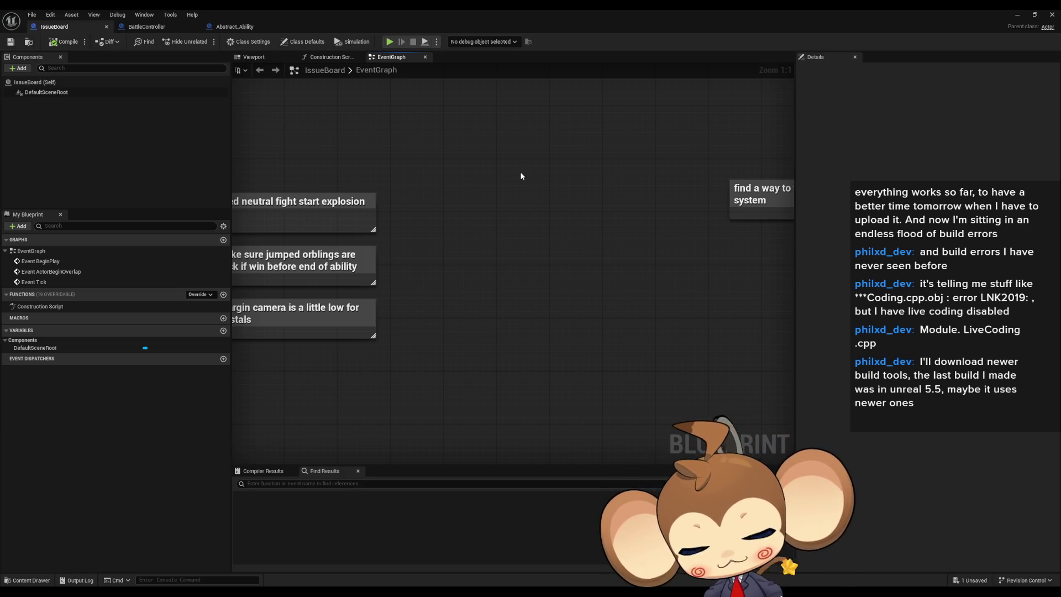
Step: Minimize the IssueBoard editor and start a new Play-in-Editor run of the Main level
left_click(1015, 15)
left_click(212, 40)
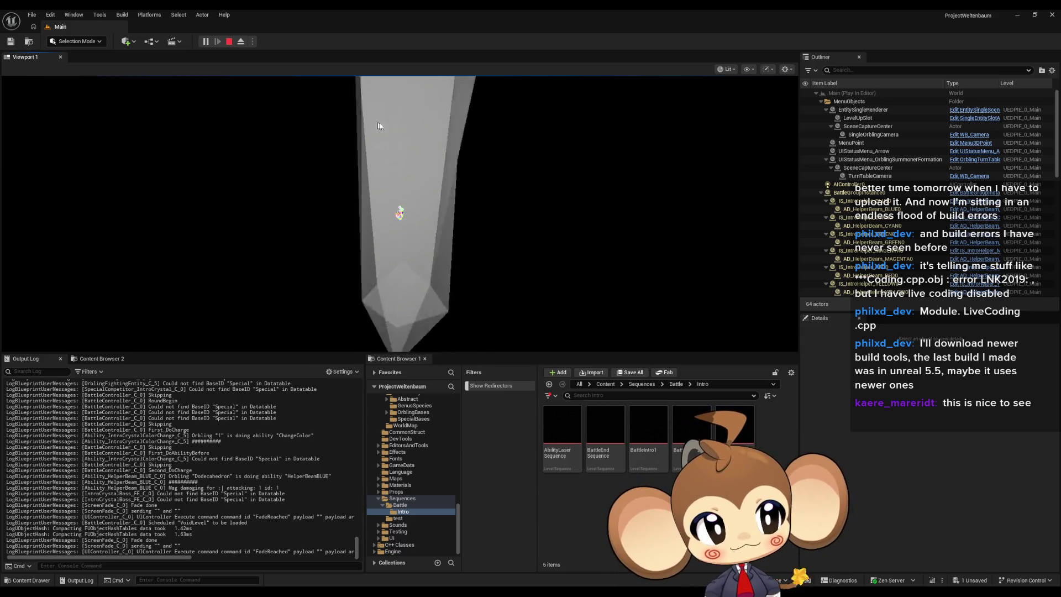
left_click(404, 172)
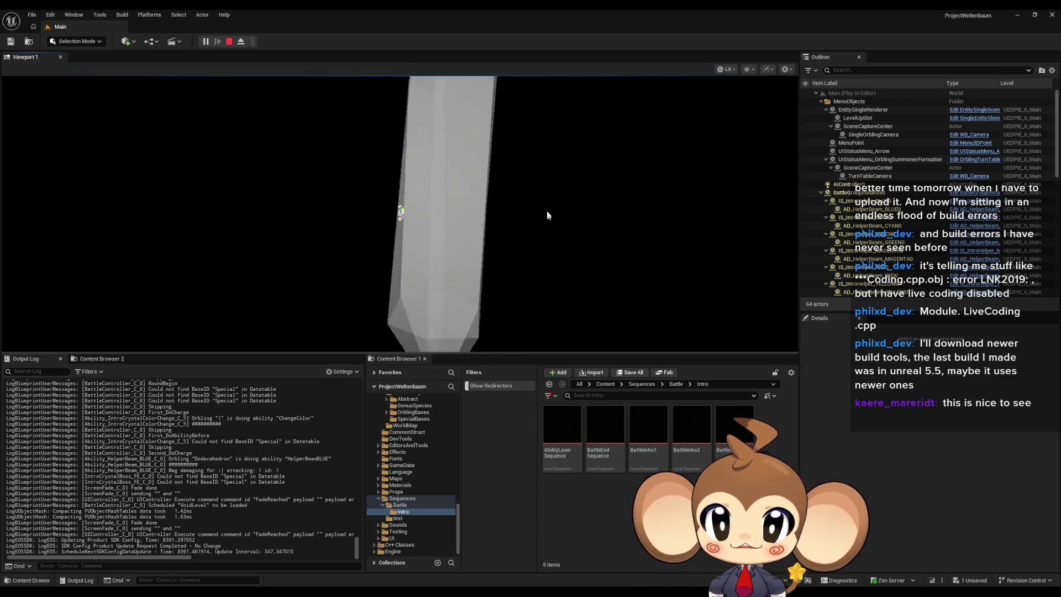
left_click(500, 174)
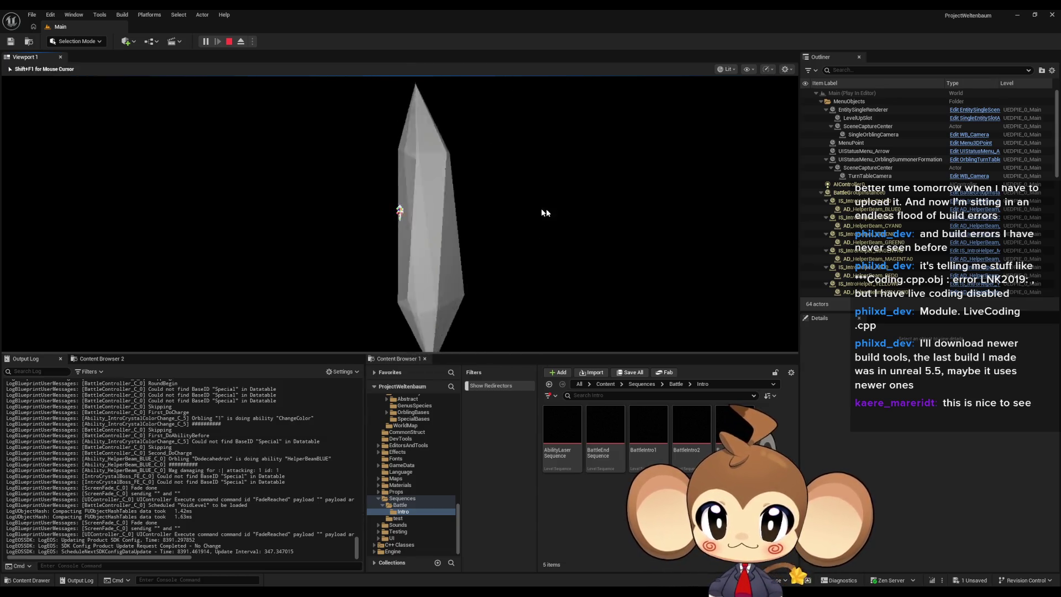